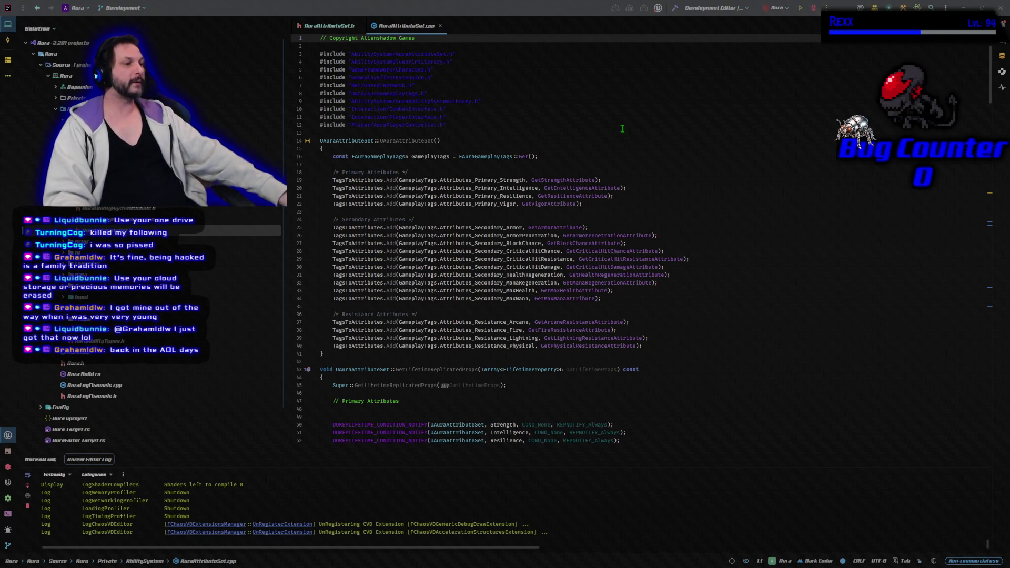
Step: Scroll AuraAttributeSet.cpp to the level-up block and place the caret there
{"action": "scroll", "coordinate": [623, 129], "scroll_direction": "down", "scroll_amount": 6}
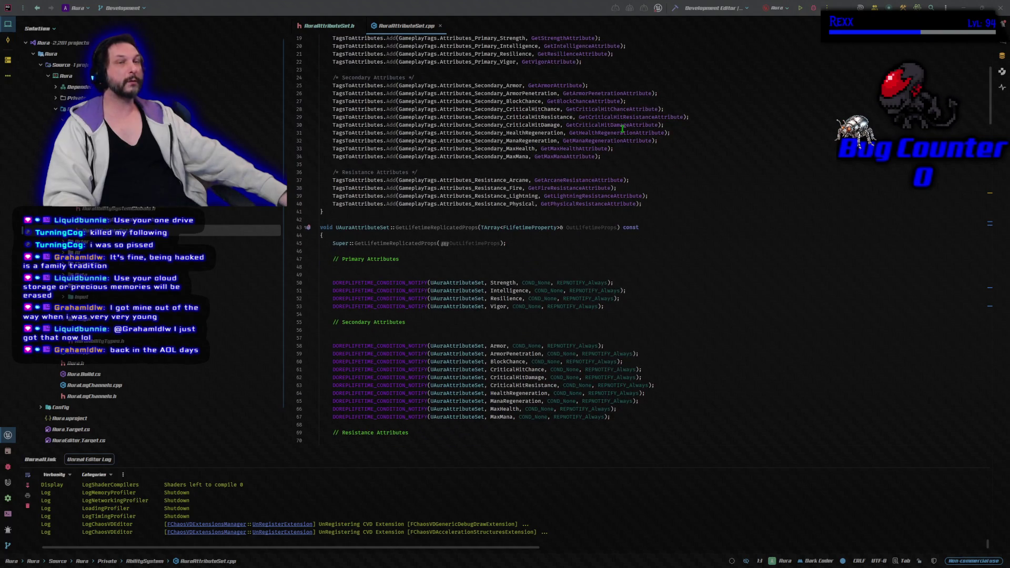
{"action": "scroll", "coordinate": [622, 129], "scroll_direction": "down", "scroll_amount": 16}
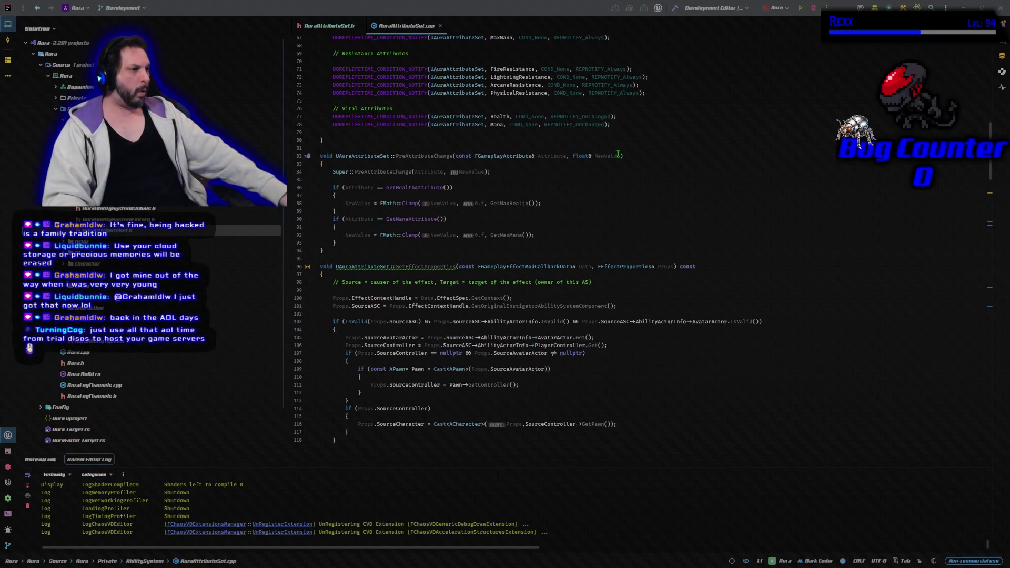
{"action": "scroll", "coordinate": [623, 128], "scroll_direction": "down", "scroll_amount": 15}
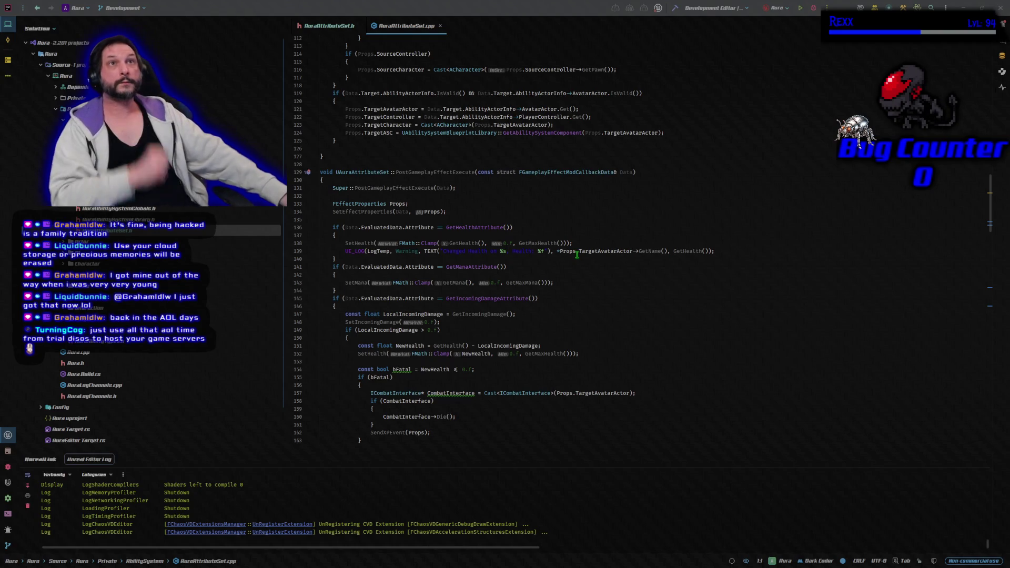
{"action": "scroll", "coordinate": [578, 254], "scroll_direction": "down", "scroll_amount": 12}
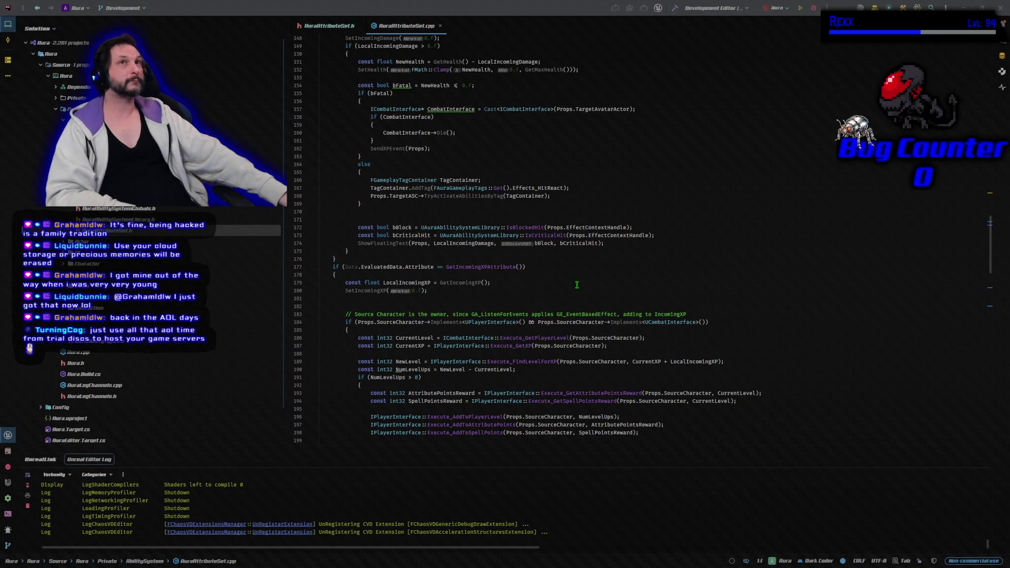
{"action": "scroll", "coordinate": [576, 285], "scroll_direction": "up", "scroll_amount": 5}
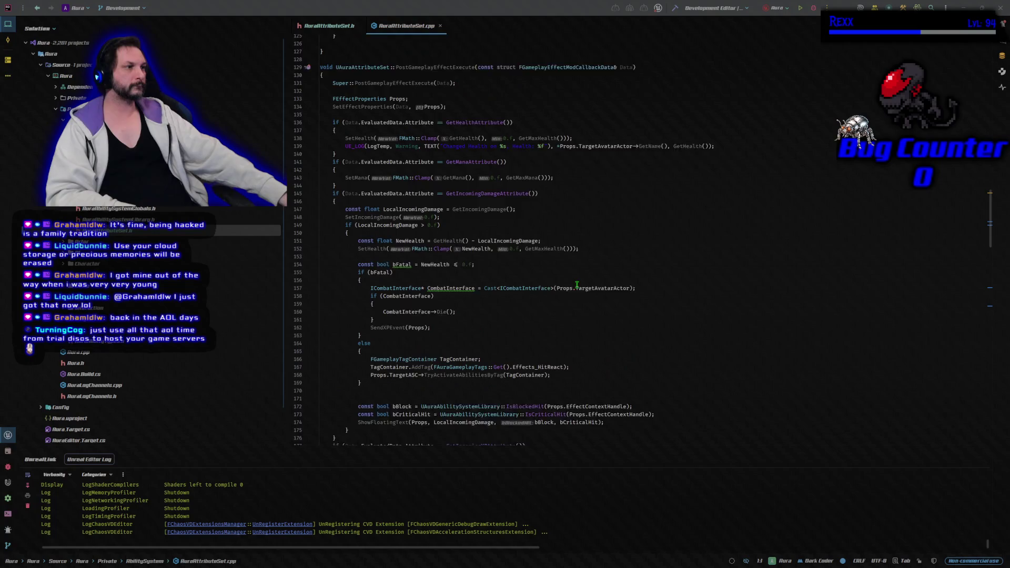
{"action": "scroll", "coordinate": [576, 285], "scroll_direction": "down", "scroll_amount": 8}
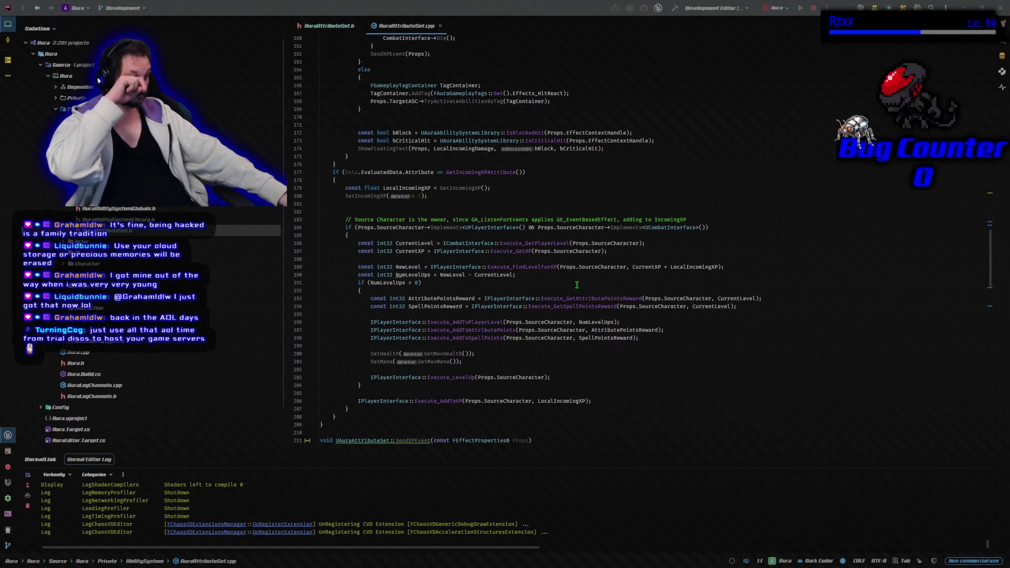
{"action": "left_click", "coordinate": [679, 338]}
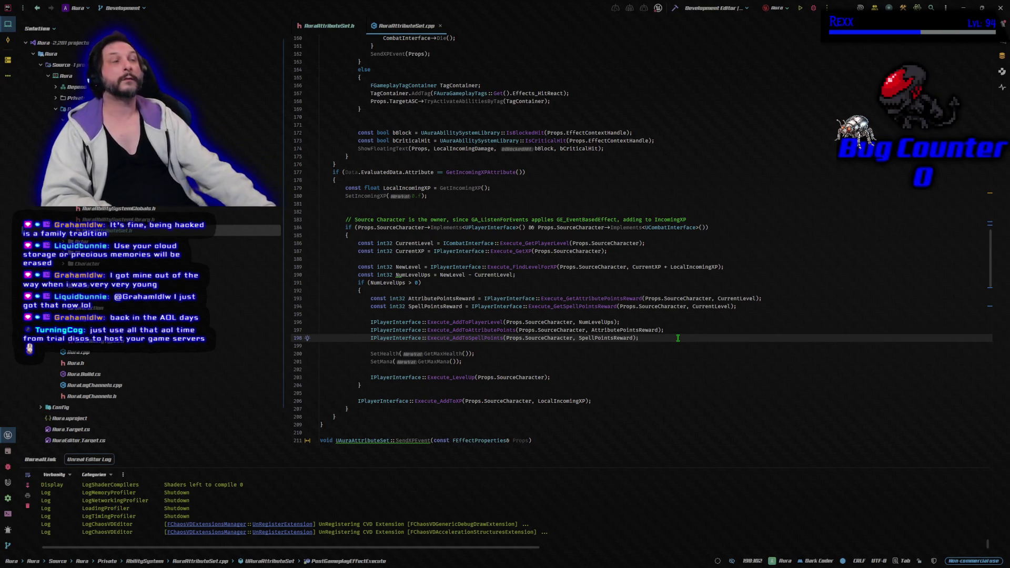
Step: Select the SetHealth and SetMana lines, moving them up and down
{"action": "key", "text": "Down"}
{"action": "key", "text": "Down"}
{"action": "key", "text": "Down"}
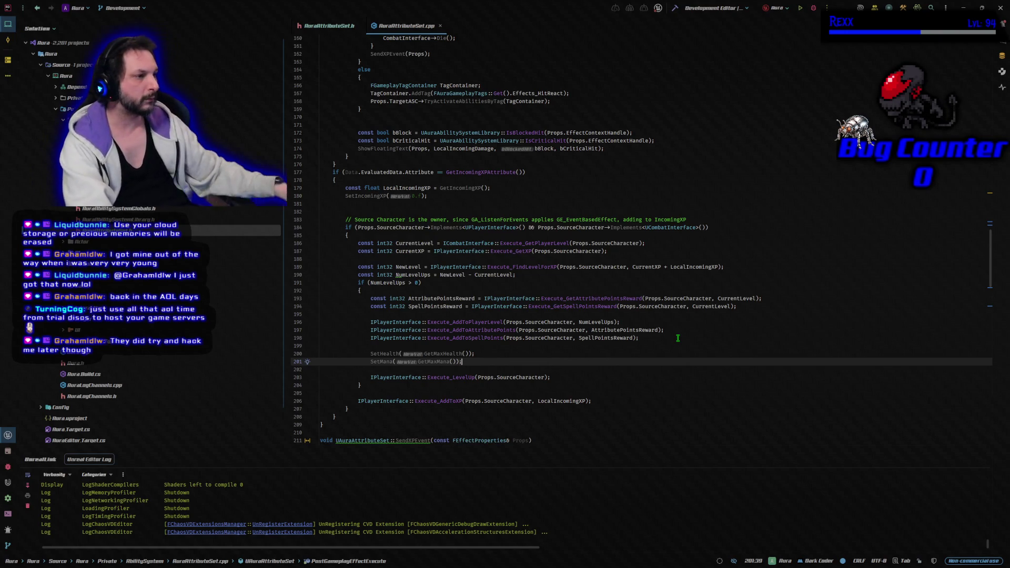
{"action": "key", "text": "shift+Left"}
{"action": "key", "text": "shift+Left"}
{"action": "key", "text": "shift+Left"}
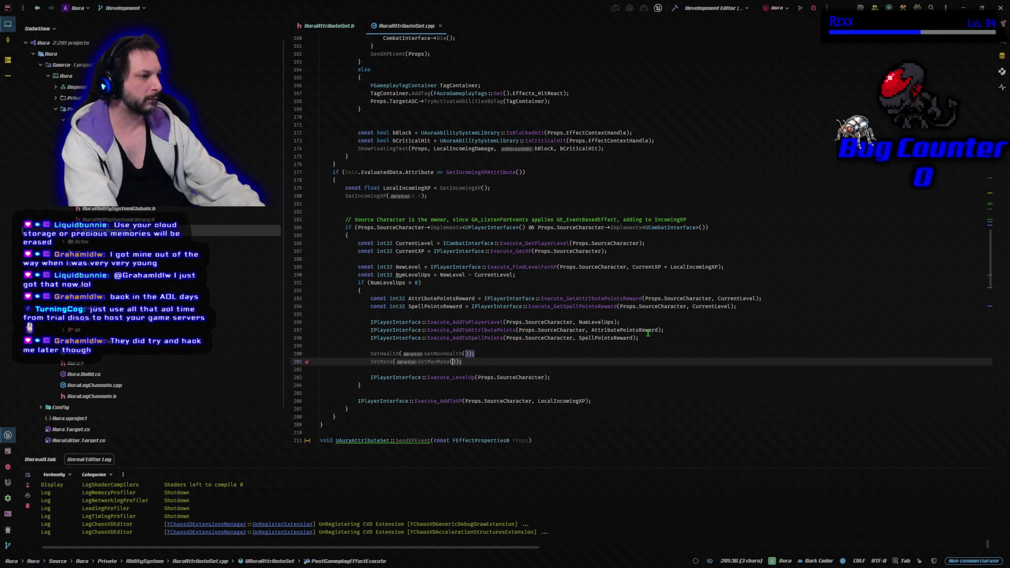
{"action": "key", "text": "alt+shift+Up"}
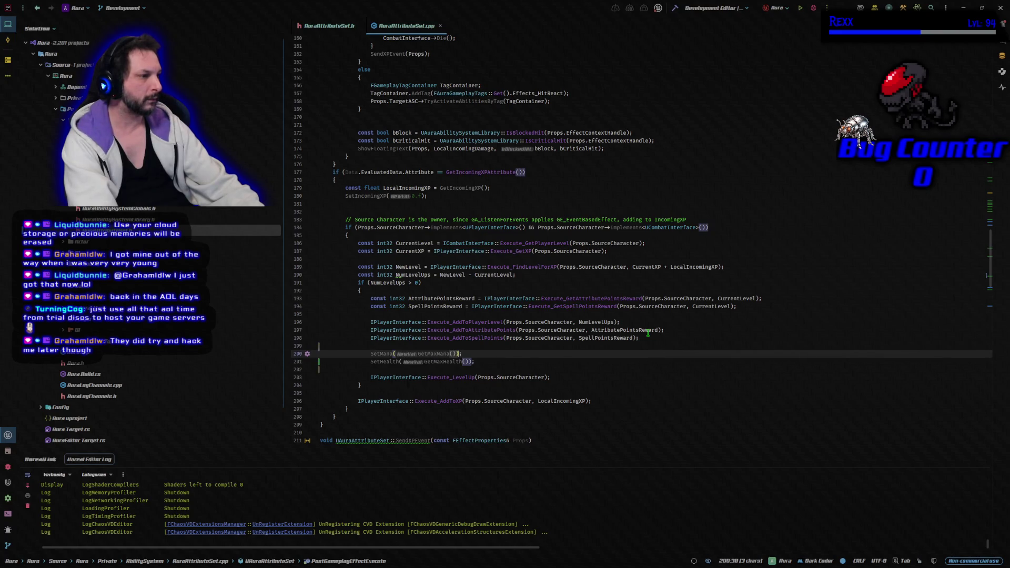
{"action": "key", "text": "shift+Right"}
{"action": "key", "text": "alt+shift+Down"}
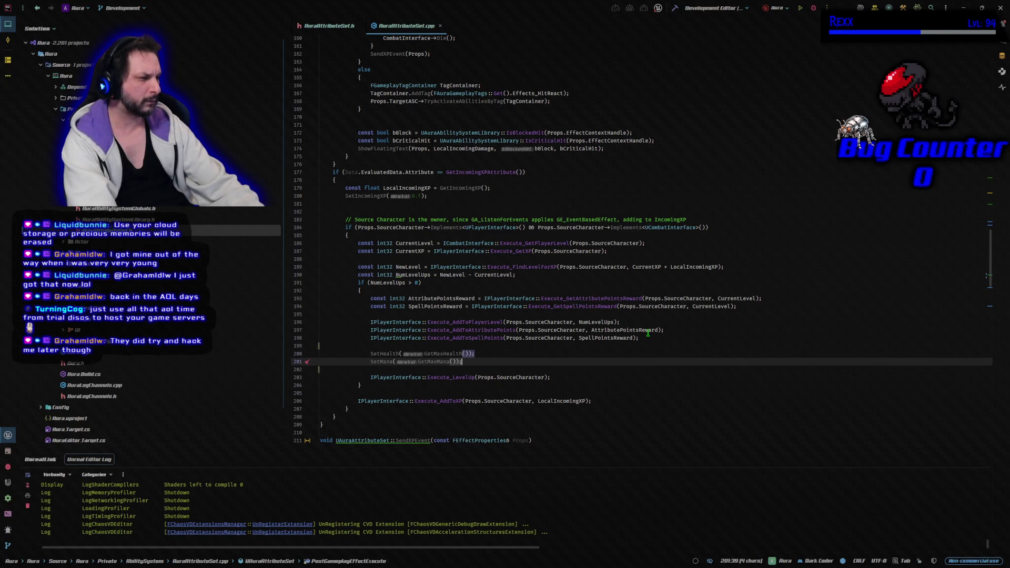
{"action": "key", "text": "ctrl+w"}
{"action": "key", "text": "ctrl+w"}
{"action": "key", "text": "ctrl+w"}
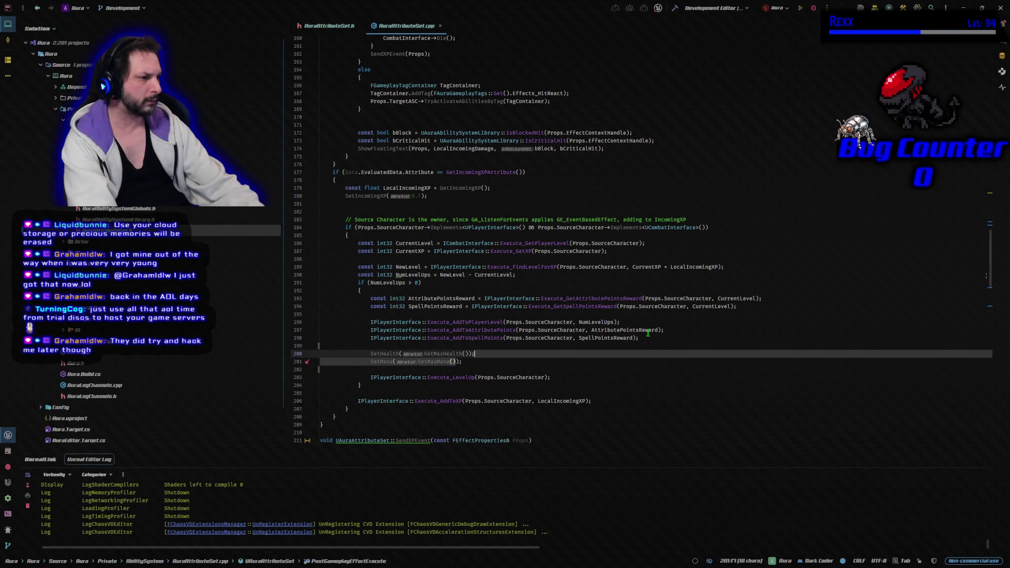
{"action": "key", "text": "ctrl+w"}
{"action": "key", "text": "ctrl+w"}
{"action": "key", "text": "ctrl+w"}
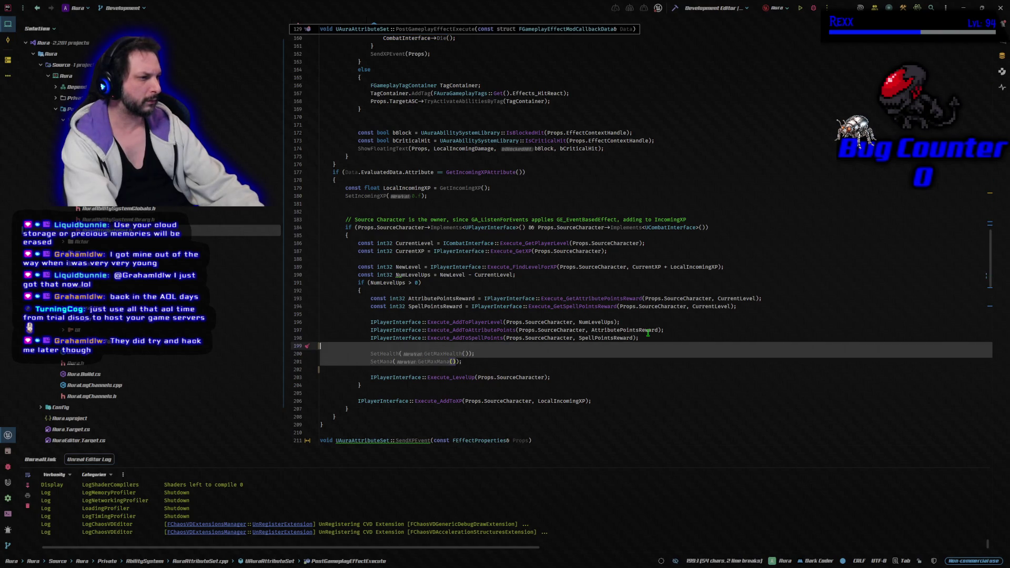
{"action": "key", "text": "alt+shift+Down"}
{"action": "key", "text": "ctrl+shift+w"}
{"action": "key", "text": "ctrl+shift+w"}
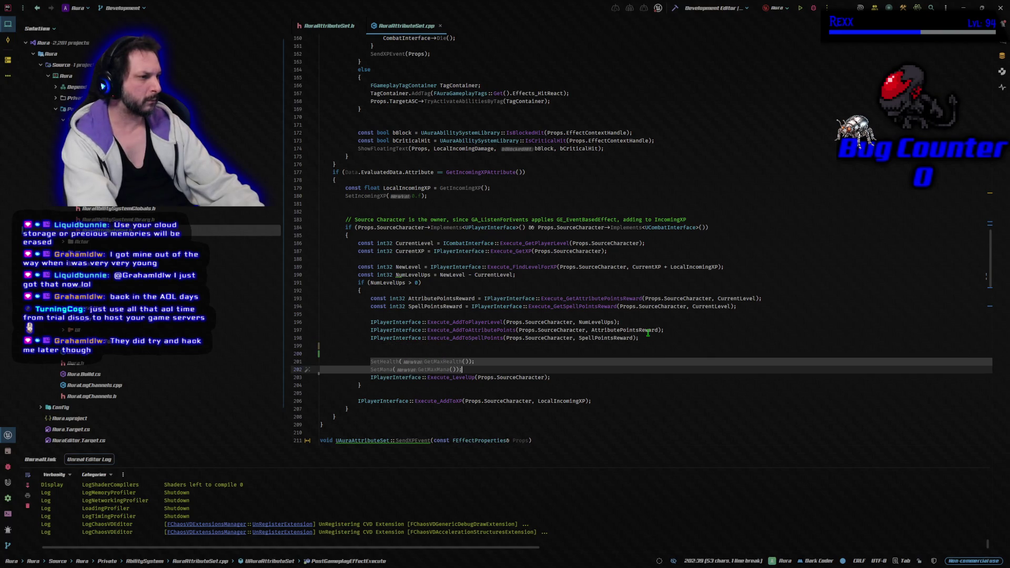
{"action": "key", "text": "alt+shift+Up"}
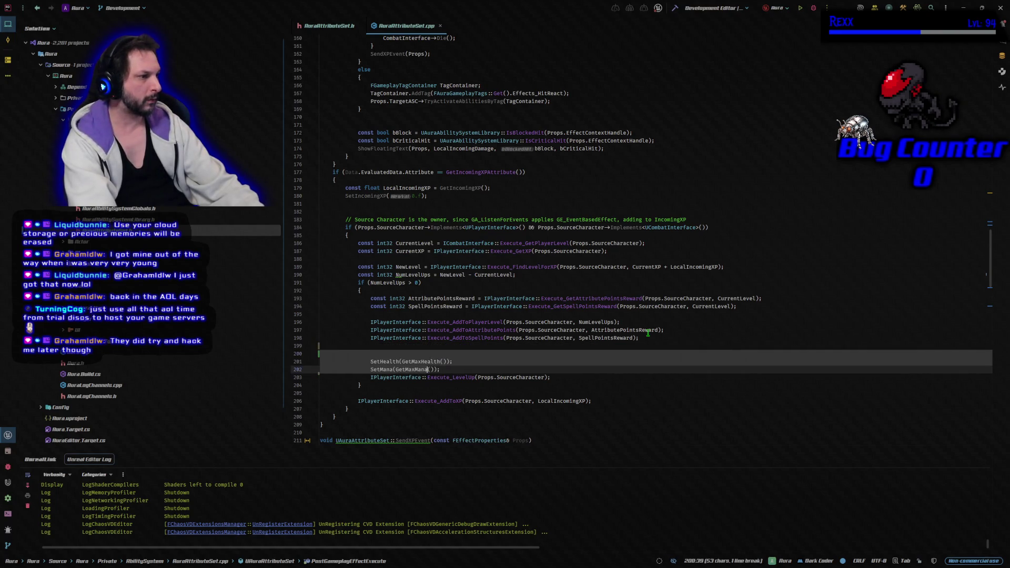
{"action": "key", "text": "ctrl+w"}
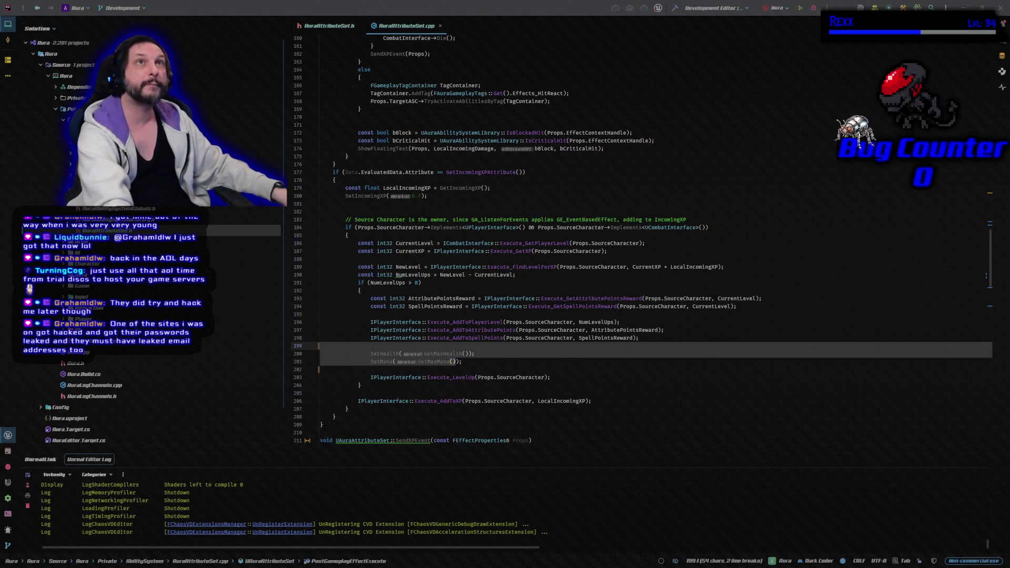
Step: Replace the SetHealth and SetMana lines with "bTopOffHealth = true; bTopOffMana = true;"
{"action": "left_click", "coordinate": [468, 362]}
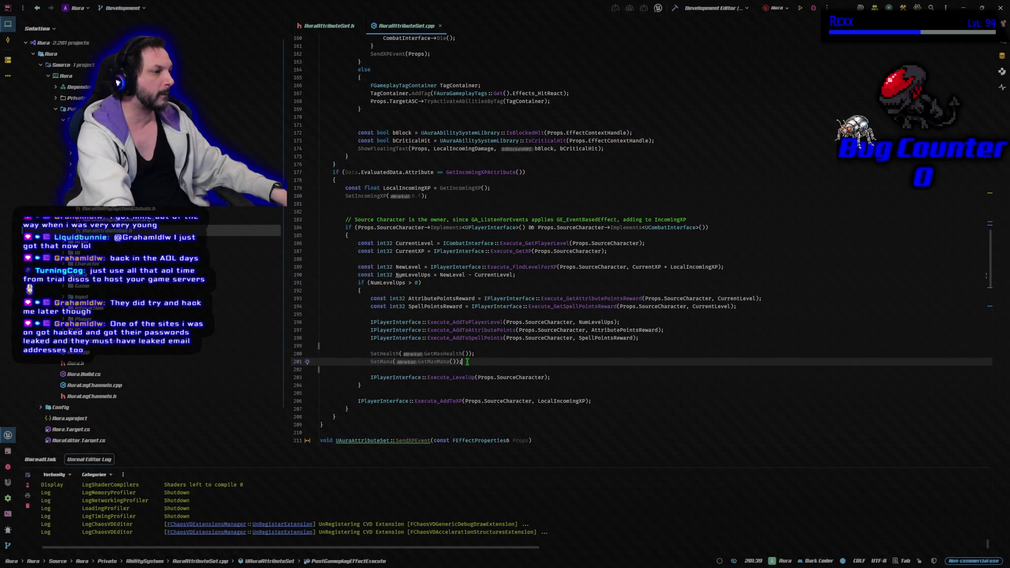
{"action": "key", "text": "shift+Up"}
{"action": "key", "text": "shift+Home"}
{"action": "type", "text": "bTopOffHealth = true; bTopOffMana = true;"}
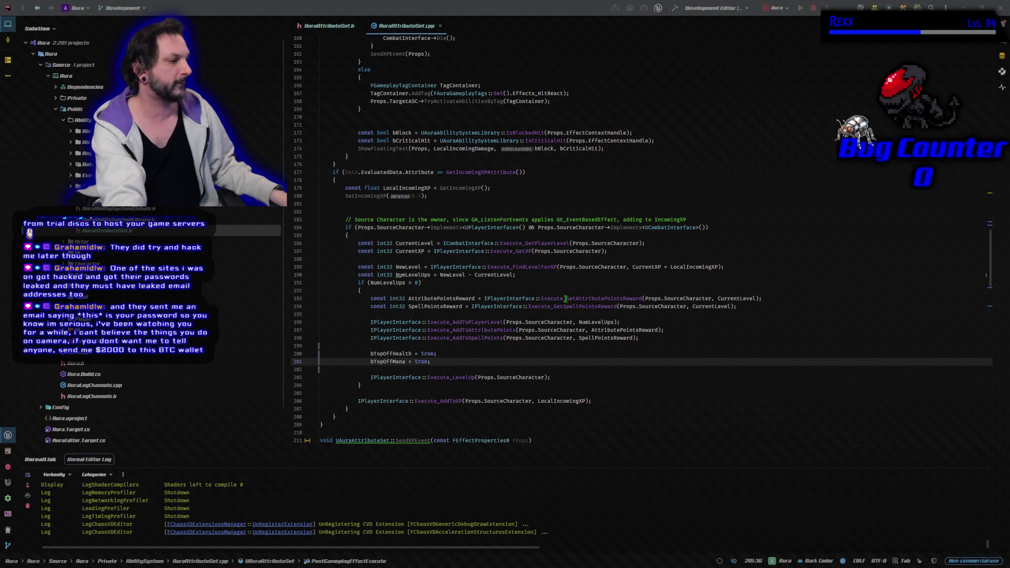
Step: Paste a PostAttributeChange override above SendXPEvent, then build the Aura project with Ctrl+Shift+B
{"action": "scroll", "coordinate": [467, 380], "scroll_direction": "down", "scroll_amount": 4}
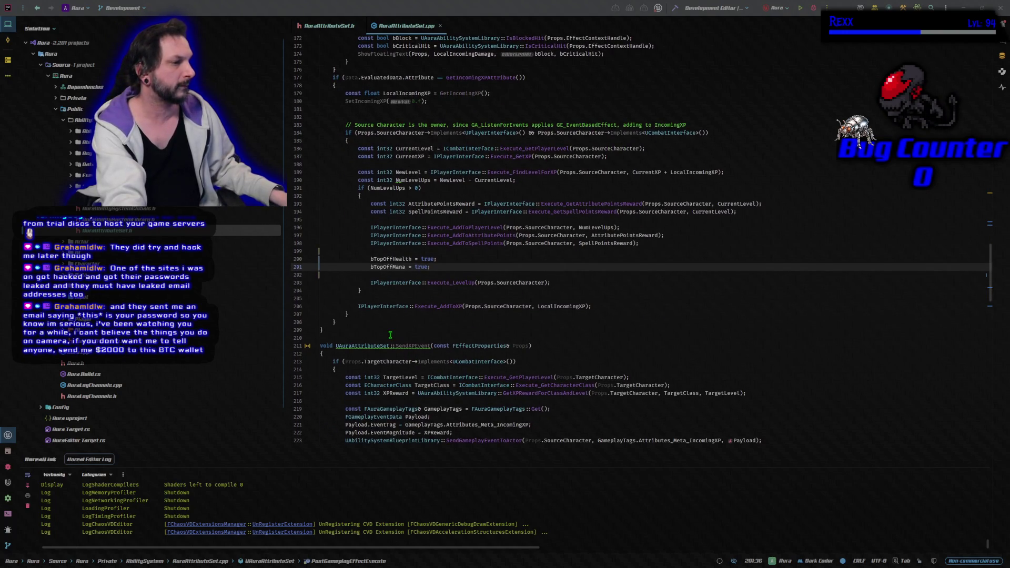
{"action": "left_click", "coordinate": [388, 335]}
{"action": "key", "text": "Return"}
{"action": "key", "text": "Return"}
{"action": "key", "text": "Up"}
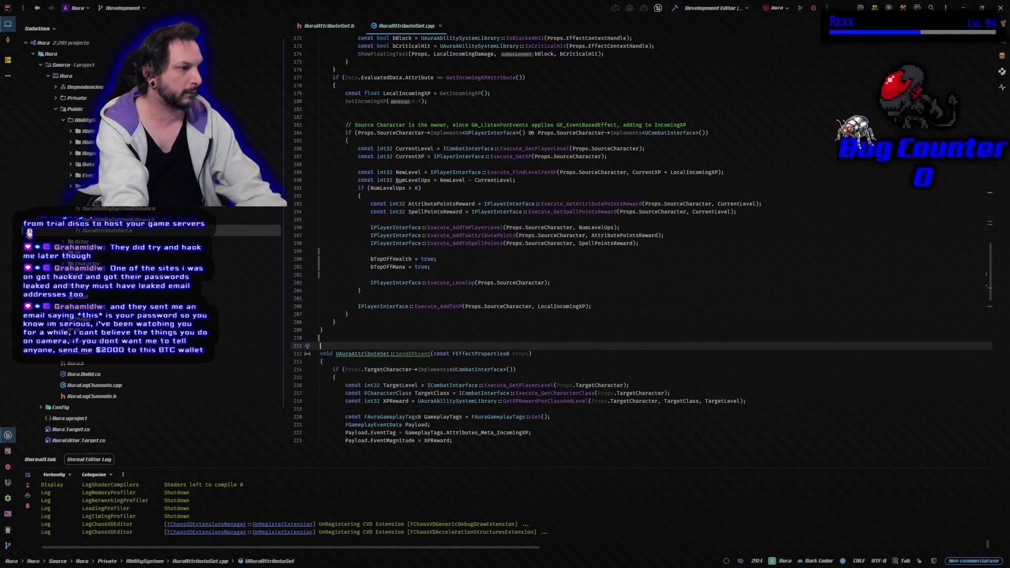
{"action": "type", "text": "void UAuraAttributeSet::PostAttributeChange(const FGameplayAttribute& Attribute, float OldValue, float NewValue) { \tSuper::PostAttributeChange(Attribute, OldValue, NewValue);  \tif (Attribute == GetMaxHealthAttribute() && bTopOffHealth) \t{ \t\tSetHealth(GetMaxHealth()); \t\tbTopOffHealth = false; \t} \tif (Attribute == GetMaxManaAttribute() && bTopOffMana) \t{ \t\tSetMana(GetMaxMana()); \t\tbTopOffMana = false; \t} }"}
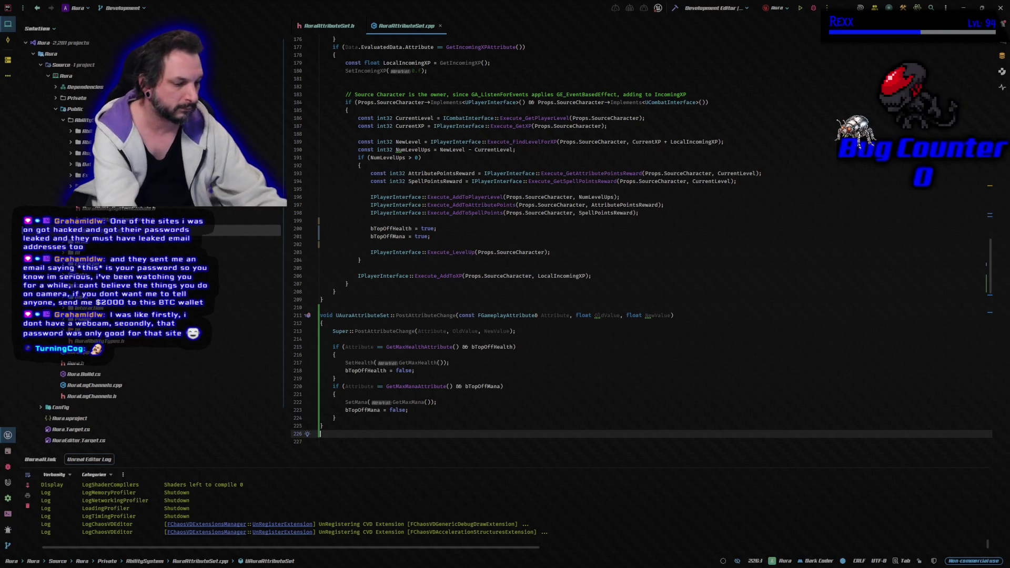
{"action": "key", "text": "ctrl+shift+b"}
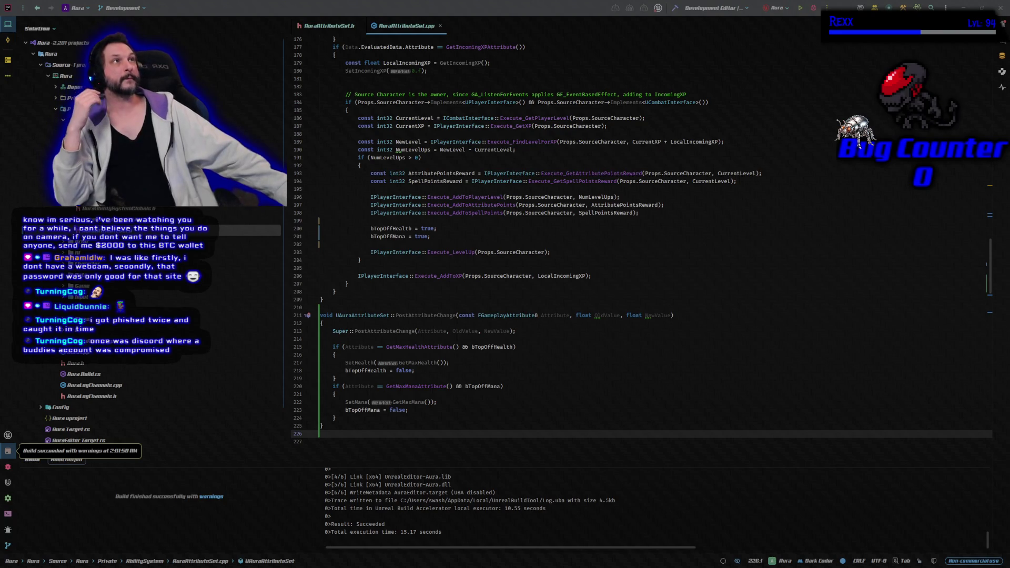
{"action": "mouse_move", "coordinate": [442, 0]}
{"action": "left_mouse_down"}
{"action": "mouse_move", "coordinate": [442, 76]}
{"action": "mouse_move", "coordinate": [559, 51]}
{"action": "left_mouse_up"}
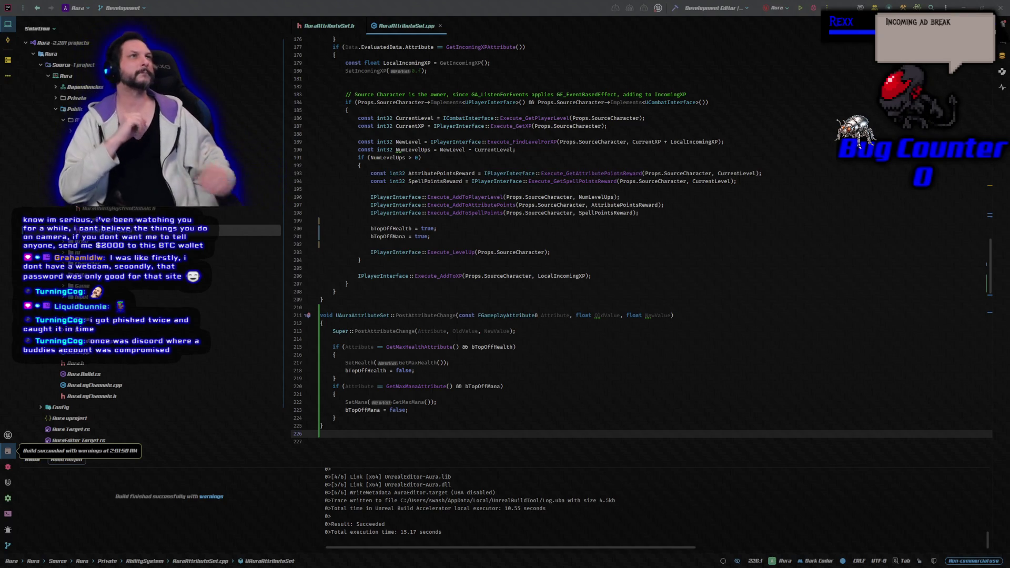
{"action": "key", "text": "shift+F9"}
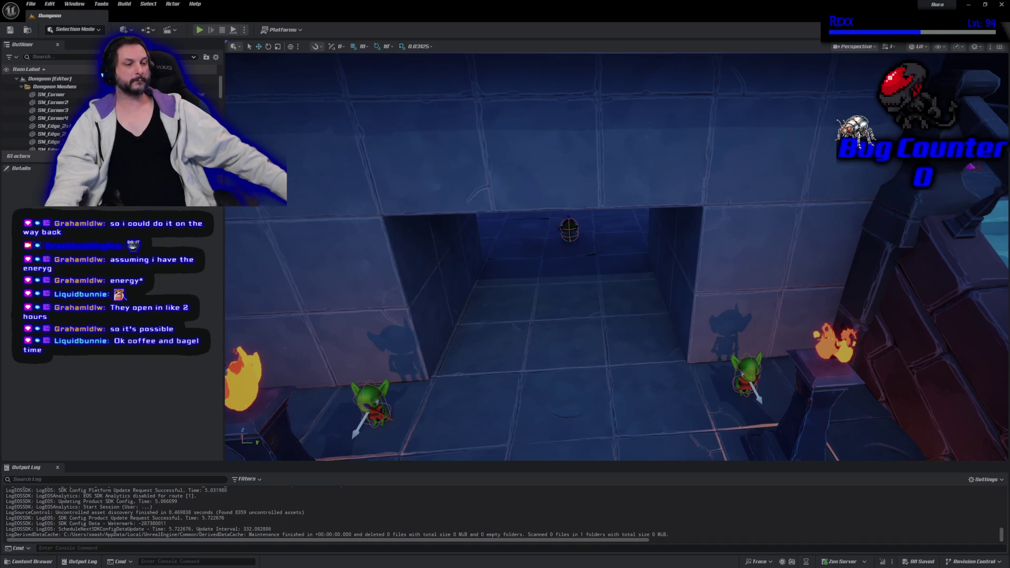
Step: Browse to AbilitySystem/Aura/Abilities/Passive_Startup and open GA_ListenForEvent's event graph
{"action": "left_click", "coordinate": [32, 562]}
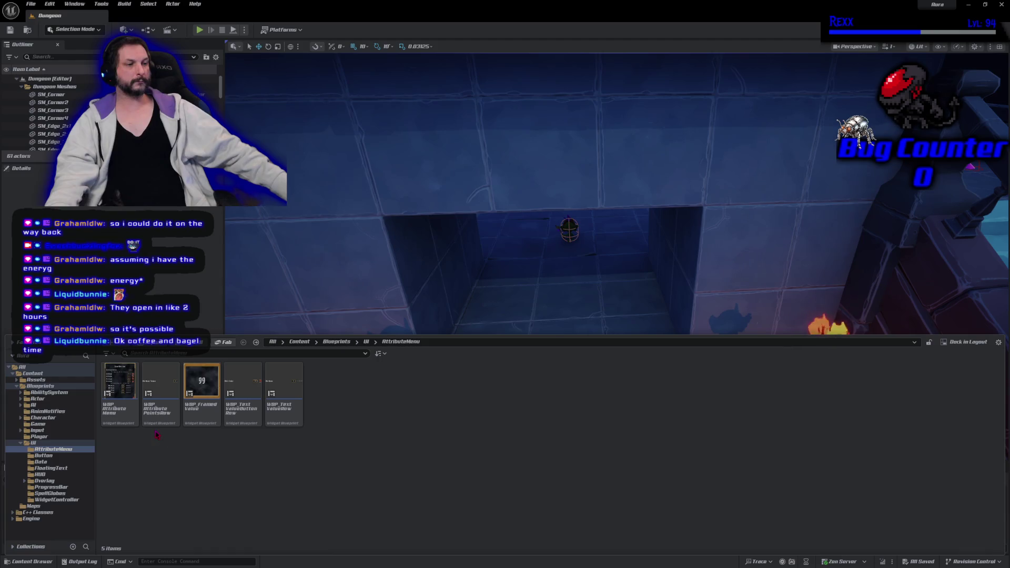
{"action": "left_click", "coordinate": [49, 393]}
{"action": "double_click", "coordinate": [120, 405]}
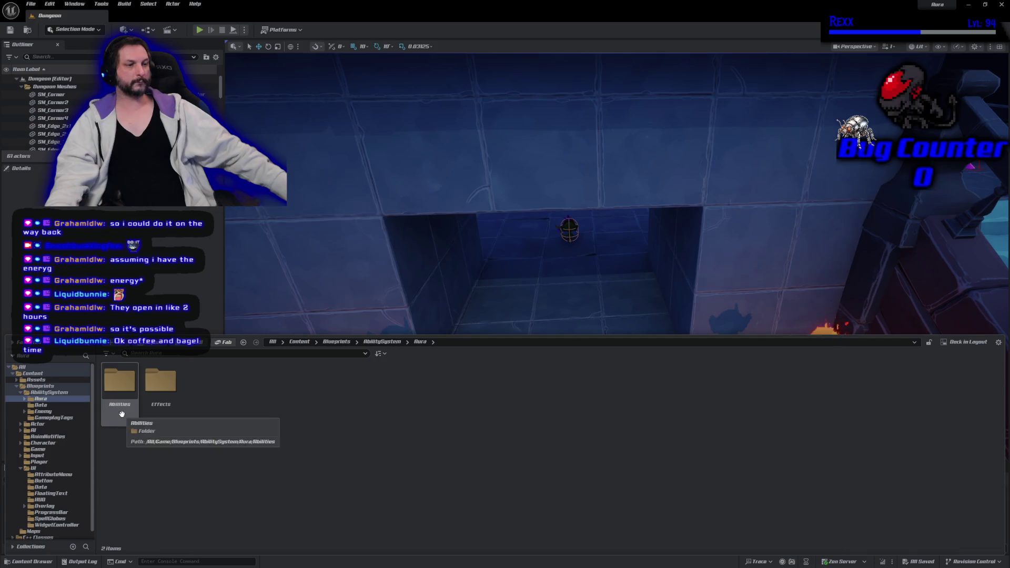
{"action": "double_click", "coordinate": [129, 416]}
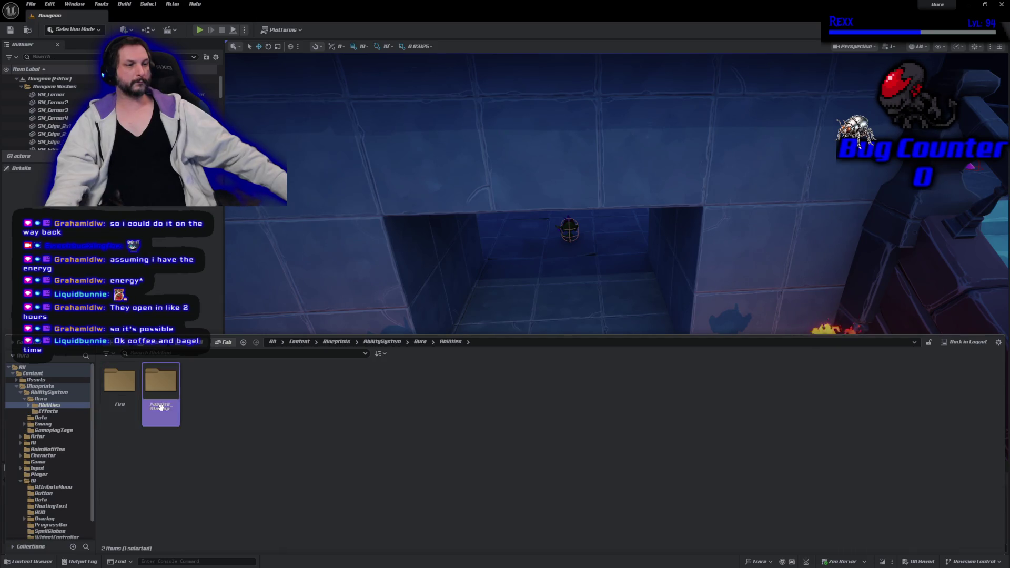
{"action": "double_click", "coordinate": [160, 405]}
{"action": "double_click", "coordinate": [123, 420]}
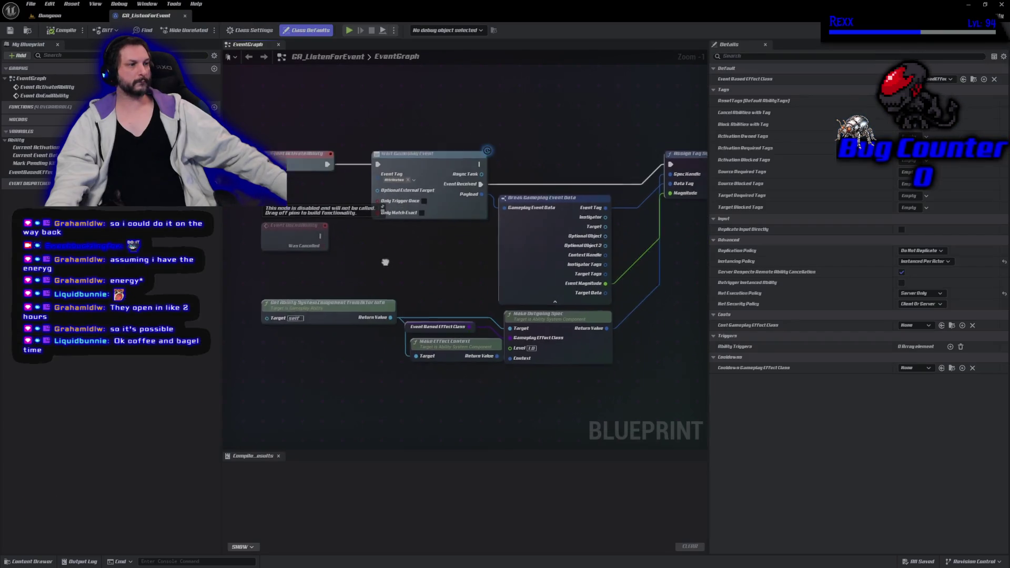
{"action": "left_click_drag", "start_coordinate": [385, 262], "coordinate": [359, 241]}
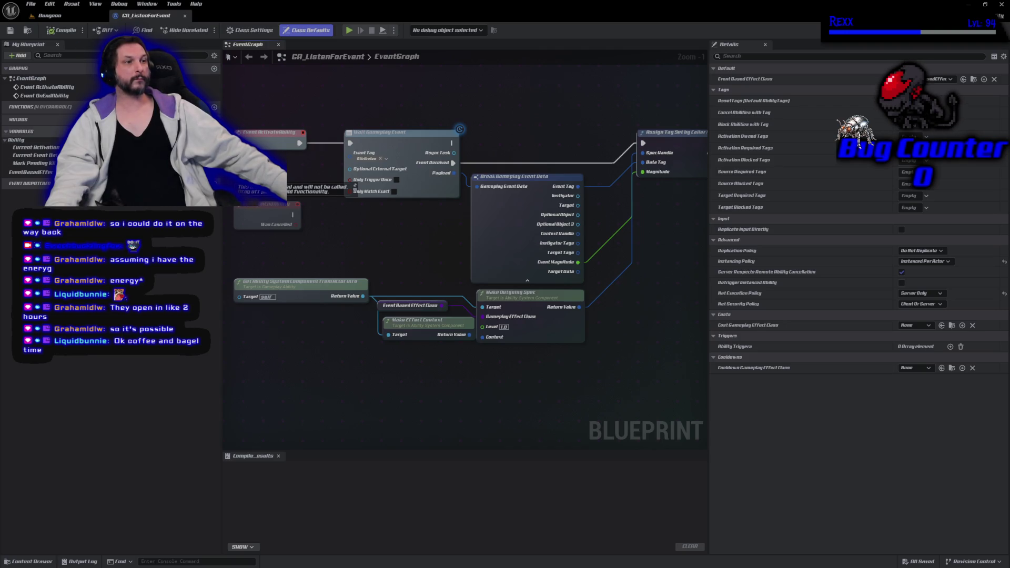
Step: Add a Gameplay Tag variable named EventTags to GA_ListenForEvent and compile
{"action": "left_click", "coordinate": [214, 131]}
{"action": "type", "text": "EventTag"}
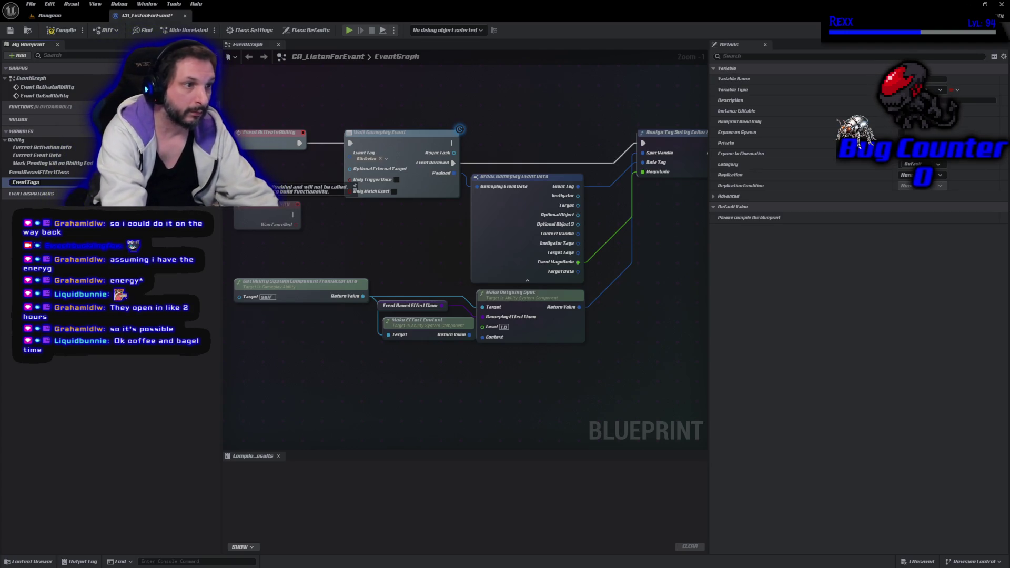
{"action": "type", "text": "s"}
{"action": "key", "text": "Return"}
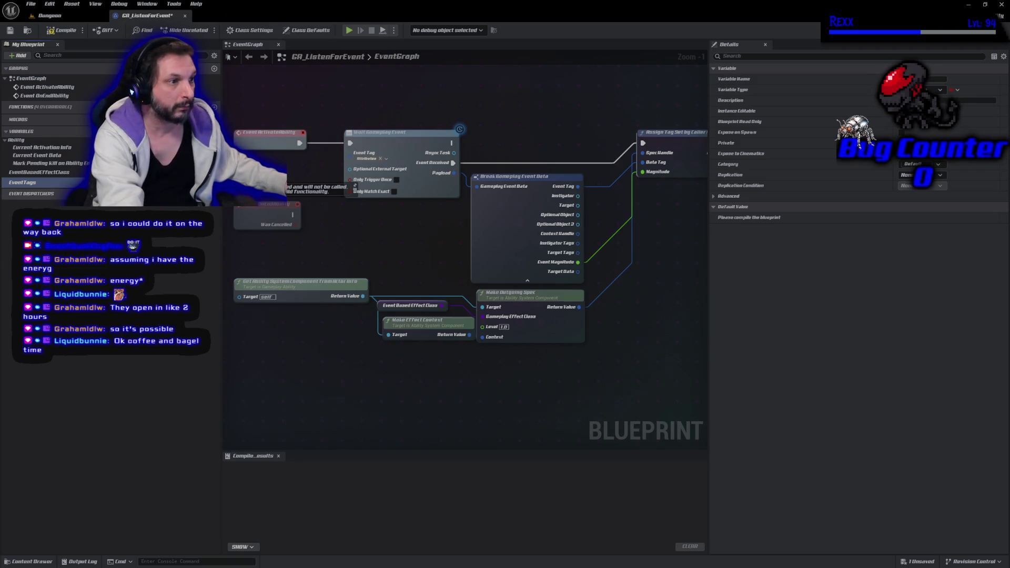
{"action": "left_click", "coordinate": [208, 182]}
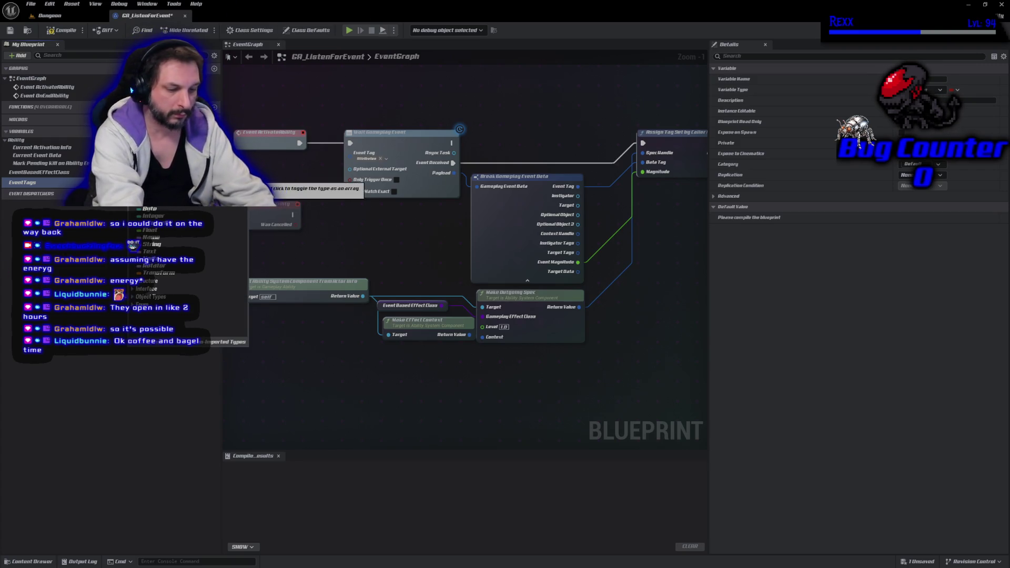
{"action": "type", "text": "gameplay"}
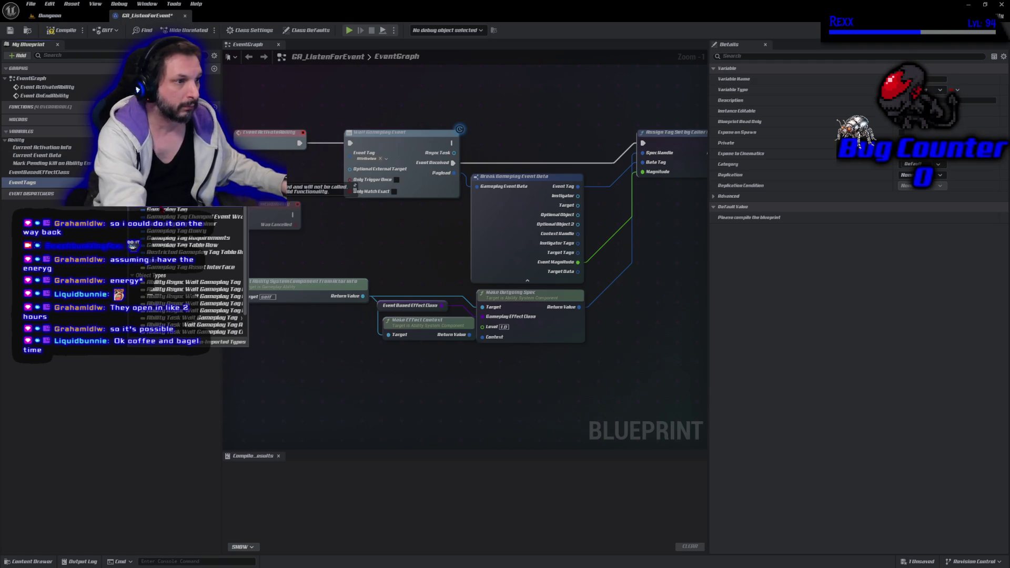
{"action": "left_click", "coordinate": [168, 210]}
{"action": "left_click", "coordinate": [61, 30]}
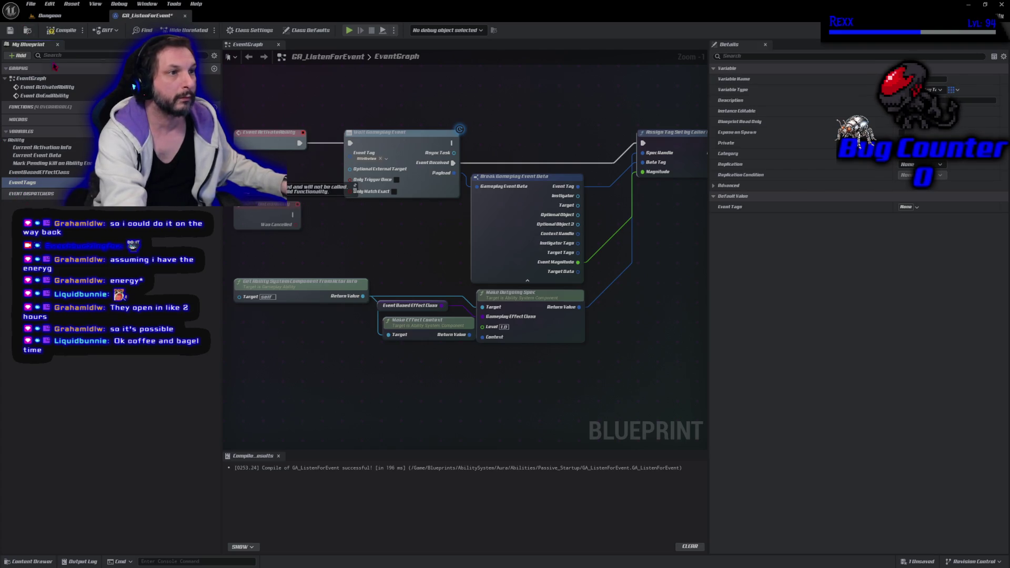
Step: Compile with EventTags as an array and add five default elements, Index 0–4
{"action": "left_click", "coordinate": [62, 30]}
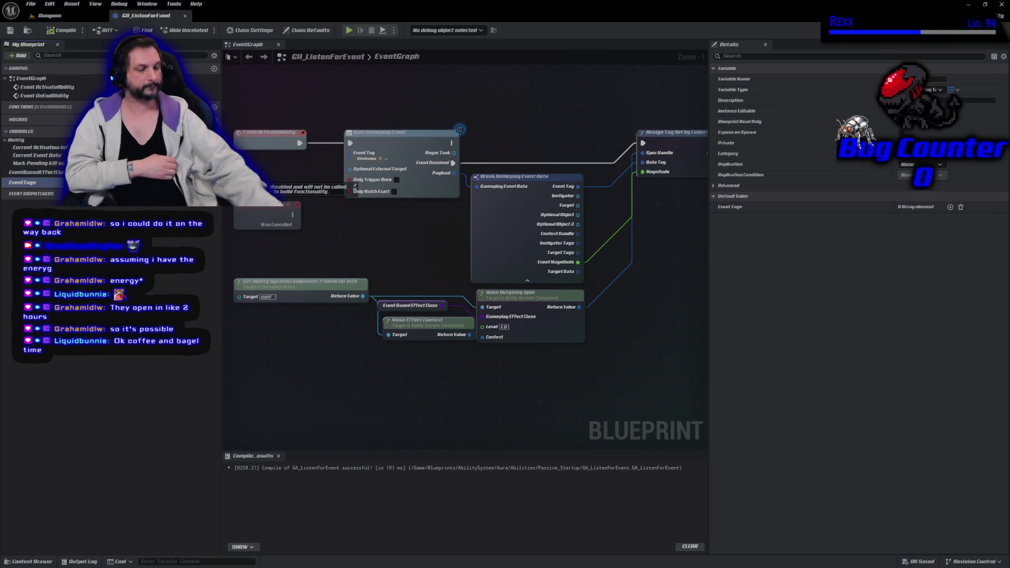
{"action": "left_click", "coordinate": [950, 207]}
{"action": "left_click", "coordinate": [946, 207]}
{"action": "left_click", "coordinate": [947, 207]}
{"action": "left_click", "coordinate": [950, 207]}
{"action": "left_click", "coordinate": [950, 208]}
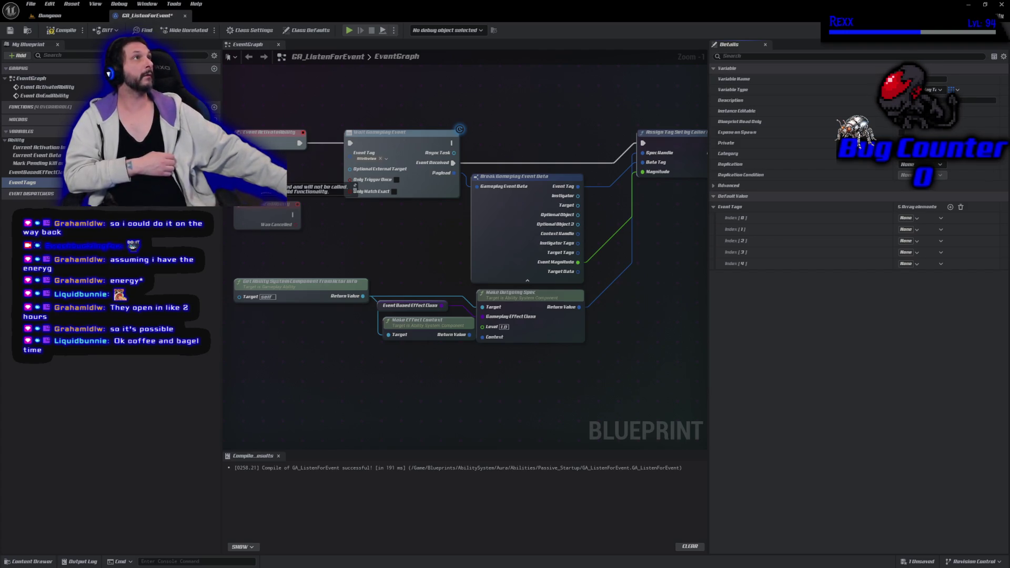
Step: Set Event Tags Index 0 to Attributes.Meta.IncomingXP
{"action": "left_click", "coordinate": [908, 218]}
{"action": "left_click", "coordinate": [897, 278]}
{"action": "left_click", "coordinate": [900, 285]}
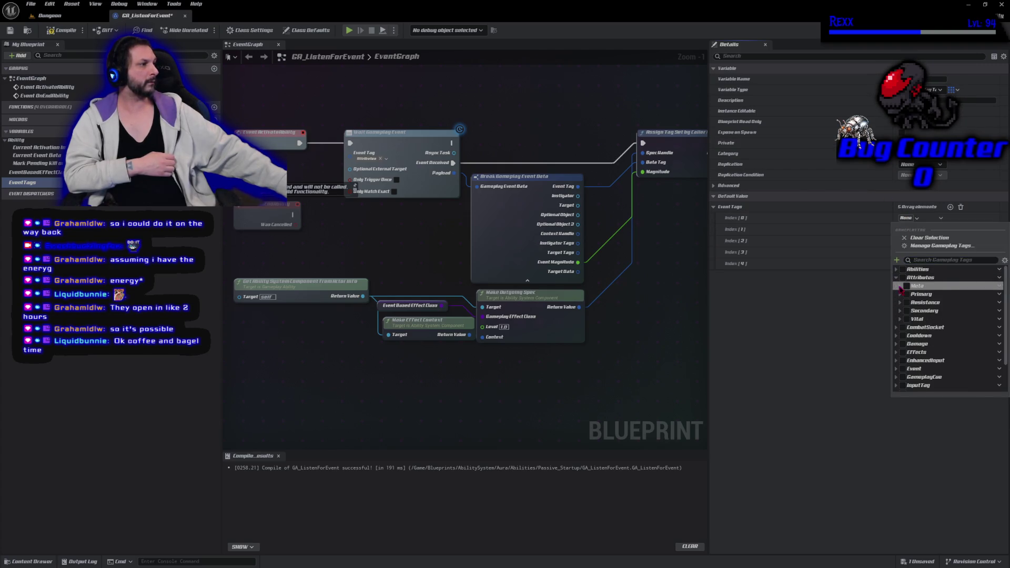
{"action": "left_click", "coordinate": [910, 294]}
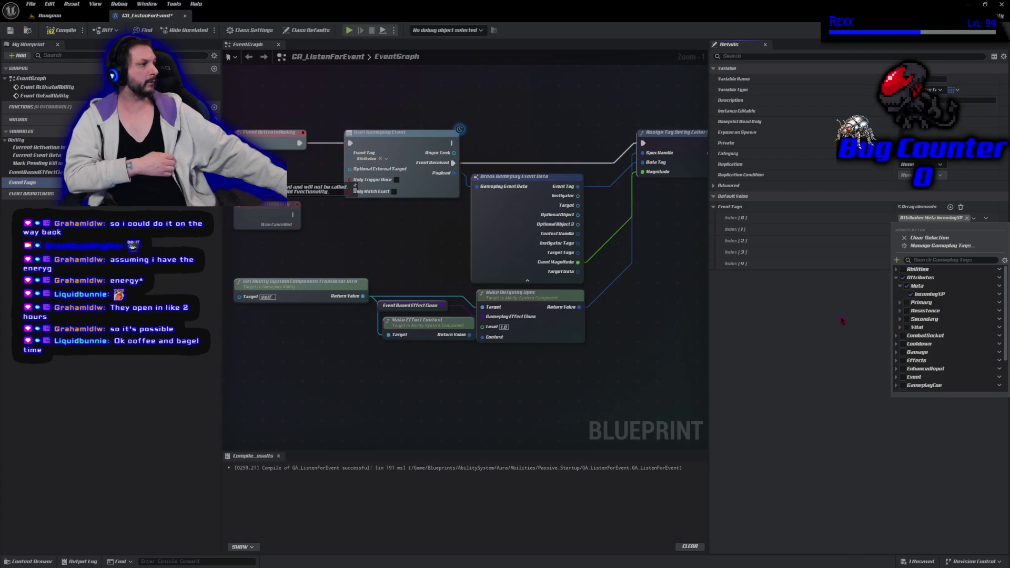
{"action": "key", "text": "ctrl+s"}
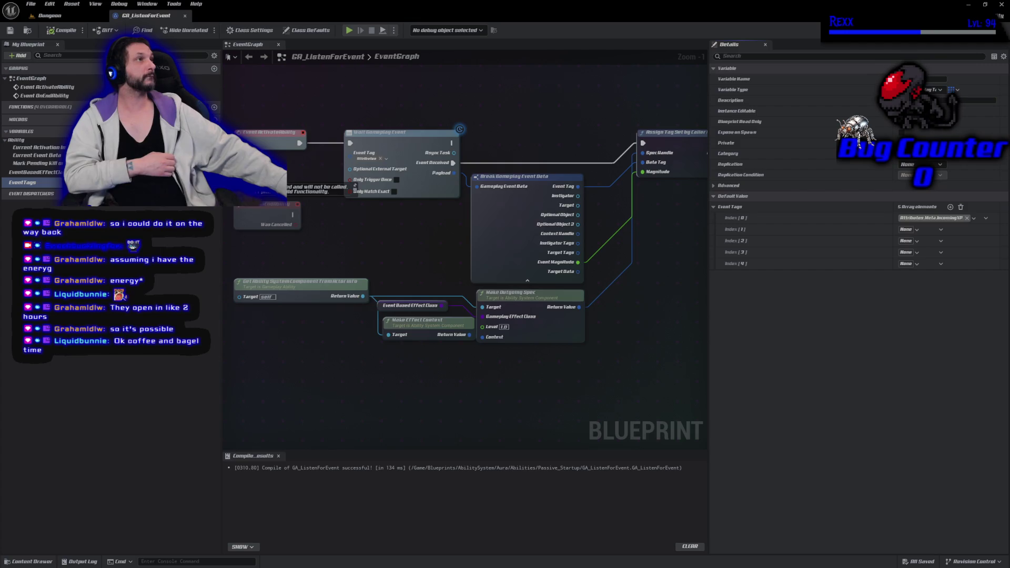
Step: Set Event Tags Index 1 to Attributes.Primary.Strength
{"action": "left_click", "coordinate": [916, 229]}
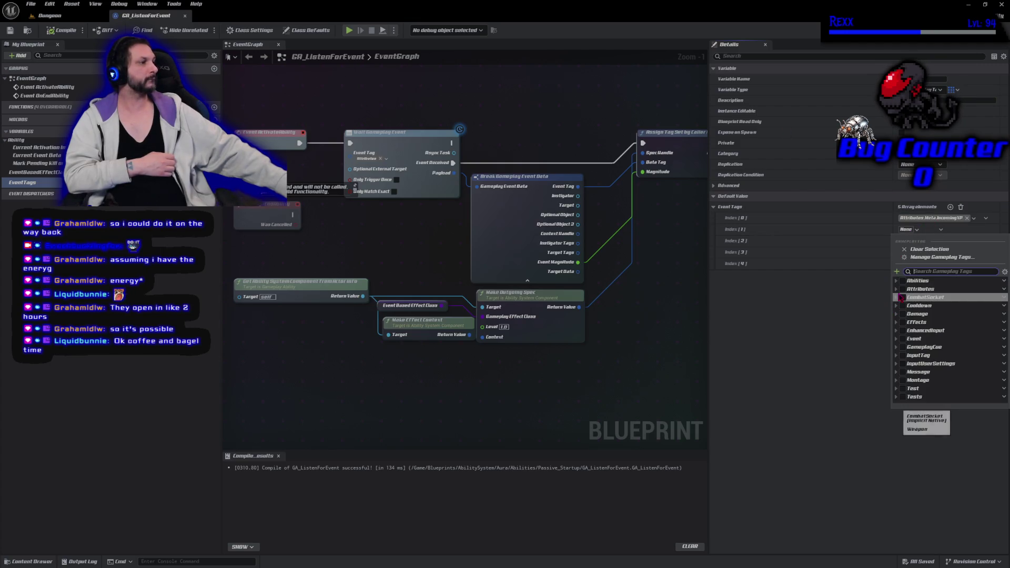
{"action": "left_click", "coordinate": [896, 289]}
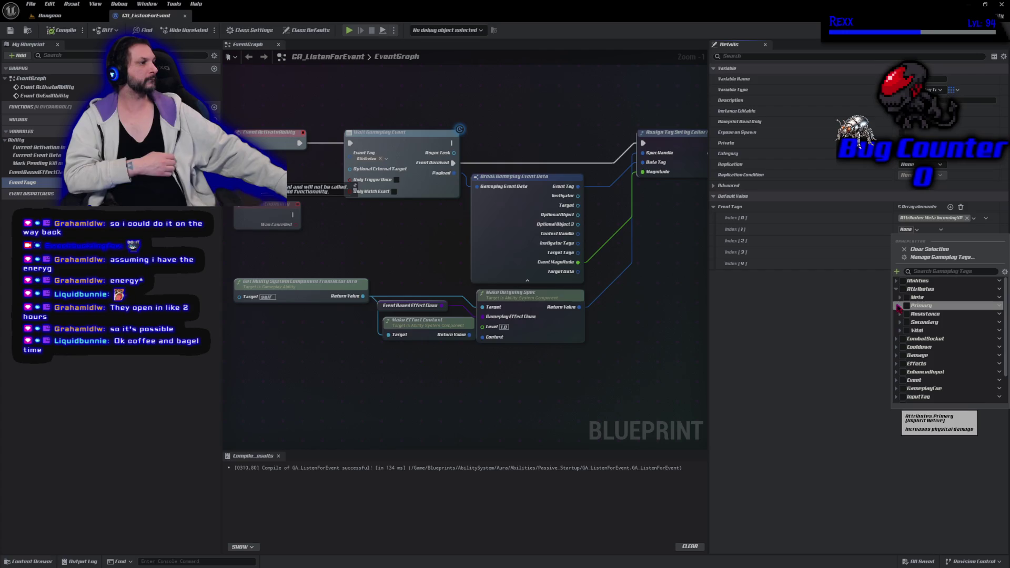
{"action": "left_click", "coordinate": [899, 306]}
{"action": "left_click", "coordinate": [910, 330]}
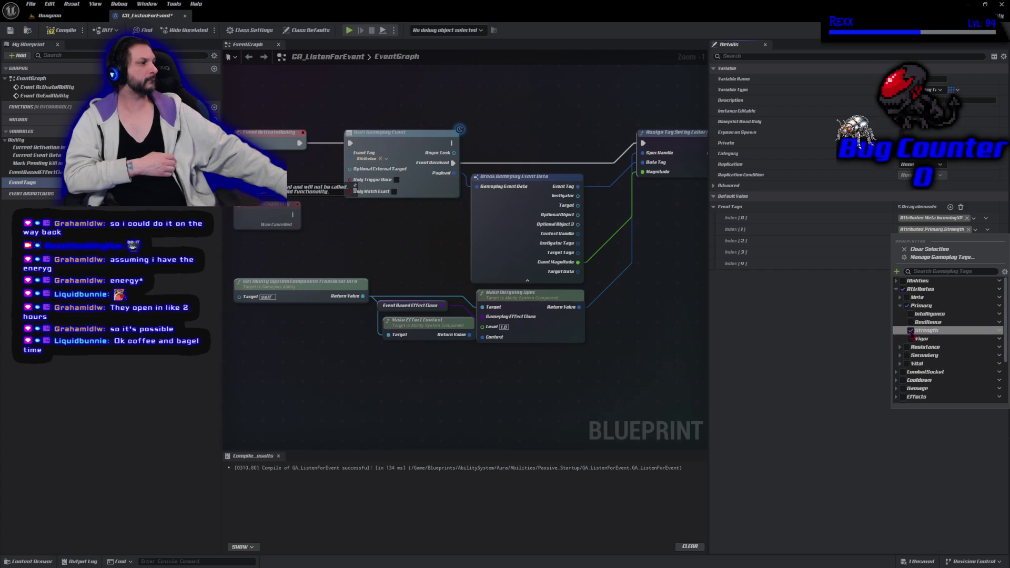
{"action": "key", "text": "Escape"}
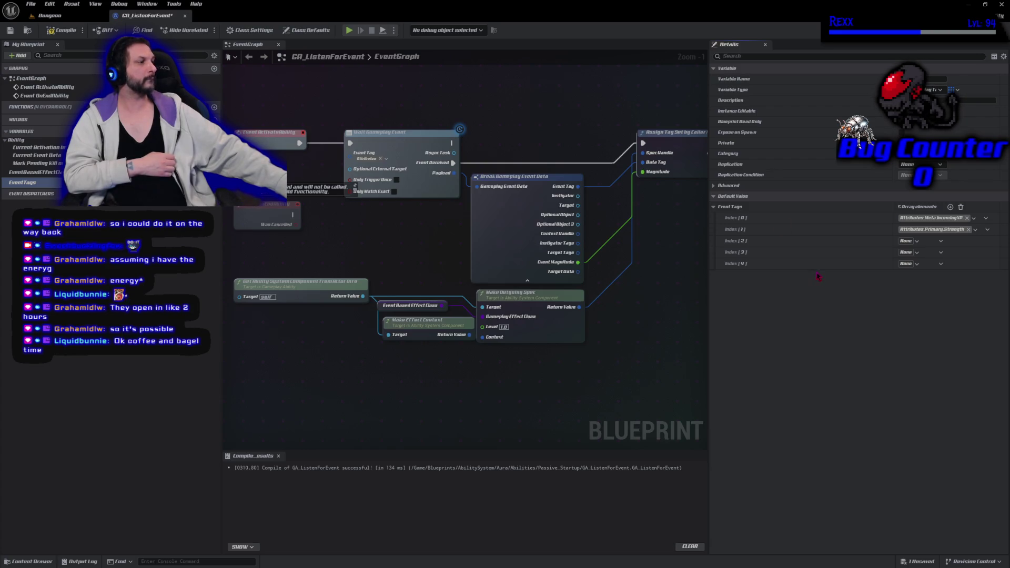
{"action": "left_click", "coordinate": [903, 254]}
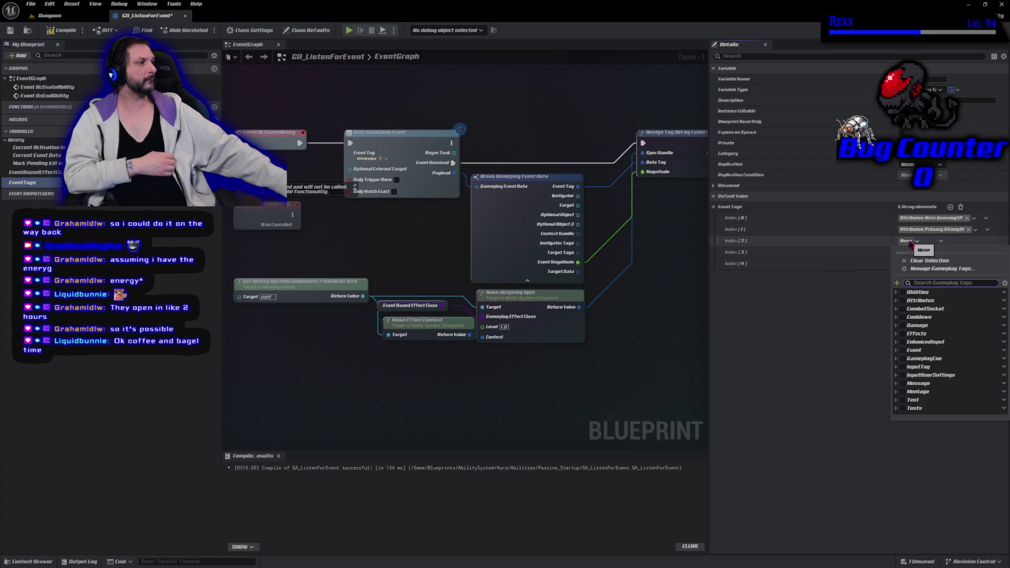
Step: Set Index 2 to Attributes.Primary.Intelligence and Index 3 to Attributes.Primary.Resilience
{"action": "left_click", "coordinate": [896, 300]}
{"action": "left_click", "coordinate": [901, 317]}
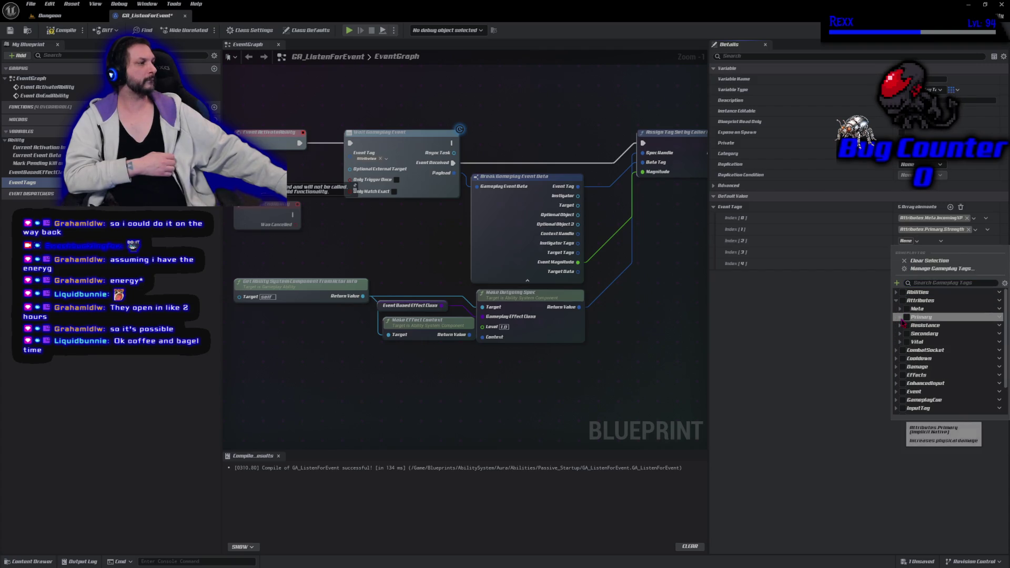
{"action": "left_click", "coordinate": [907, 326]}
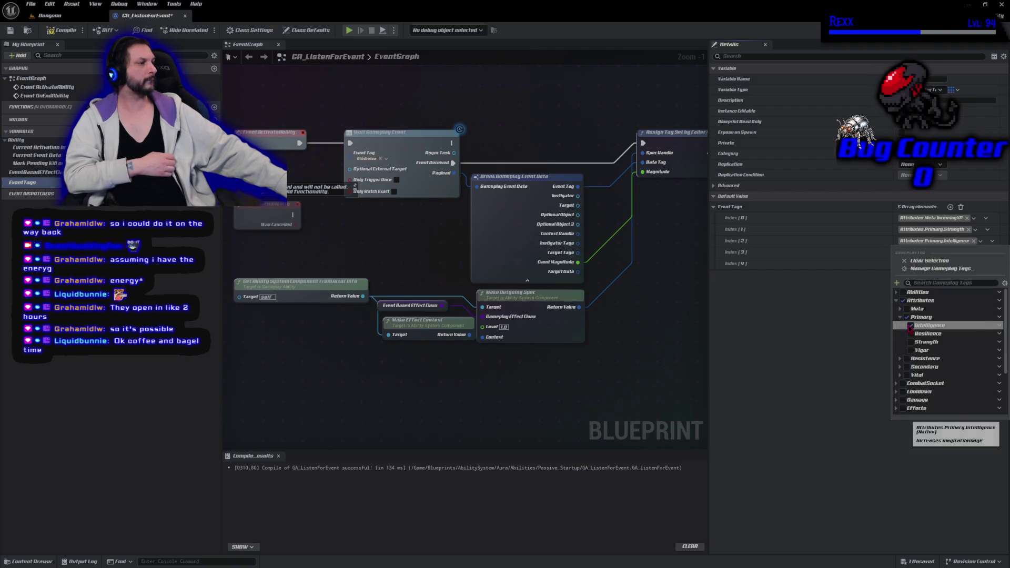
{"action": "left_click", "coordinate": [903, 264]}
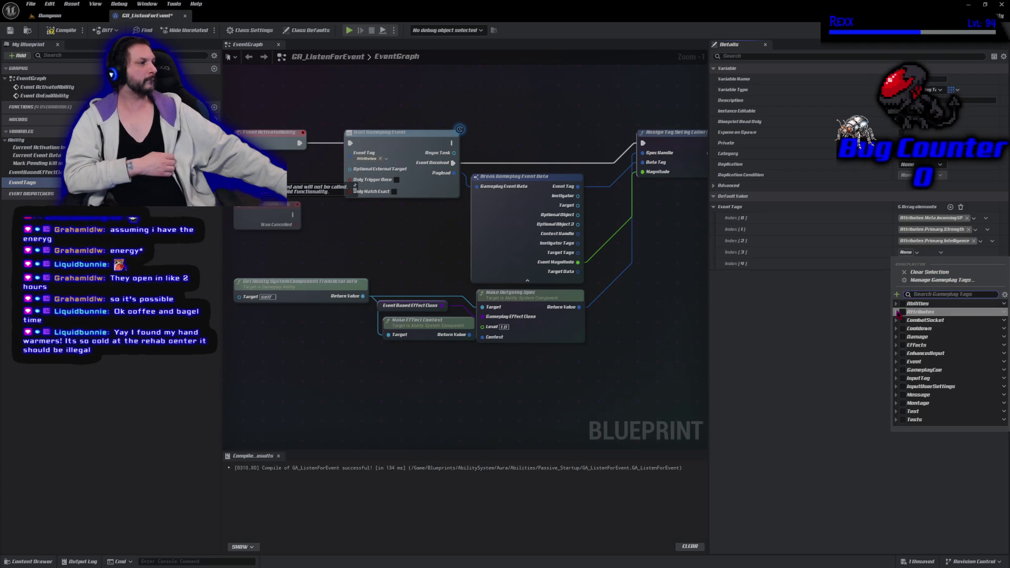
{"action": "left_click", "coordinate": [900, 329]}
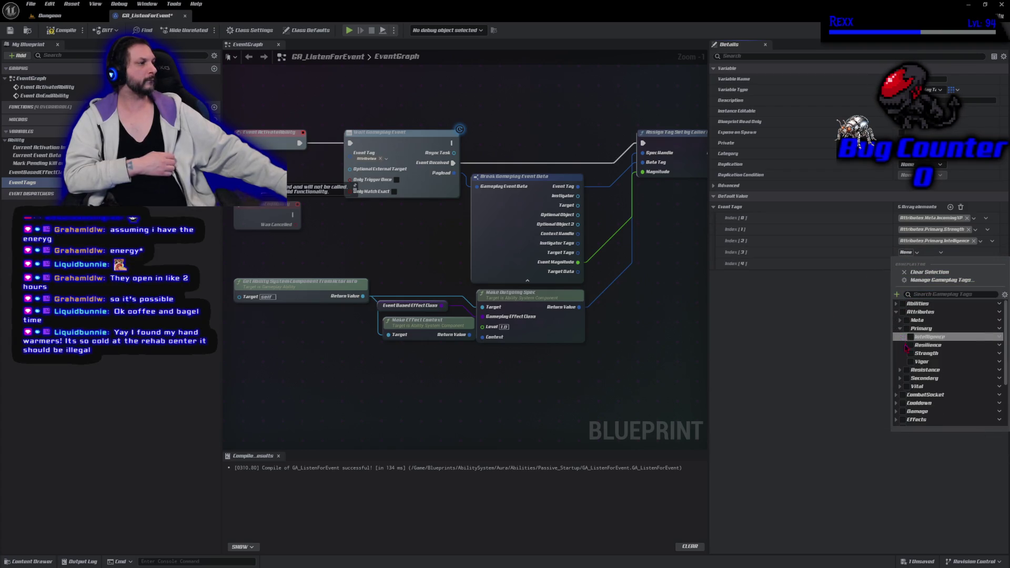
{"action": "left_click", "coordinate": [899, 345]}
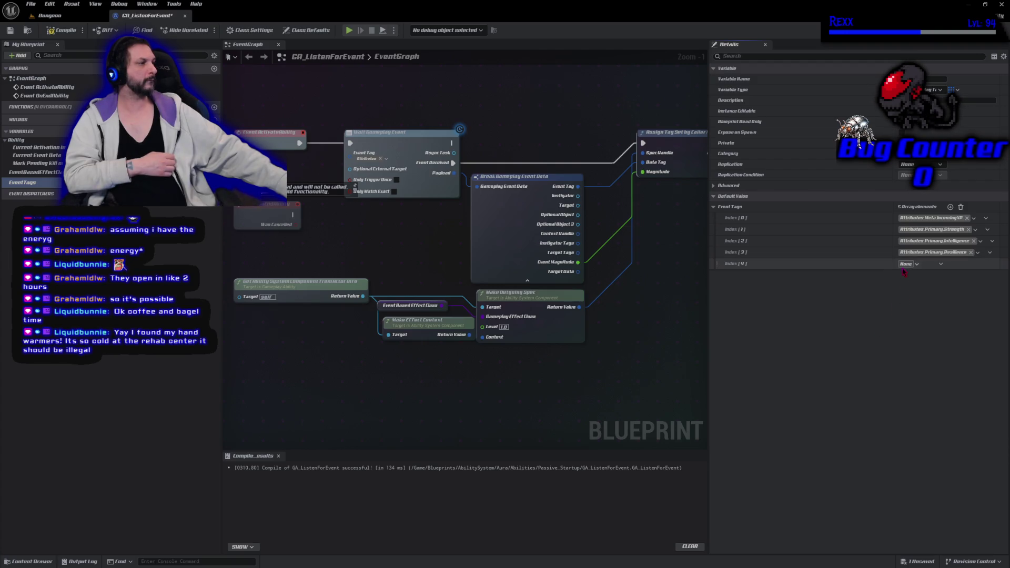
Step: Set Index 4 to Attributes.Primary.Vigor and compile the blueprint
{"action": "left_click", "coordinate": [906, 263]}
{"action": "left_click", "coordinate": [897, 323]}
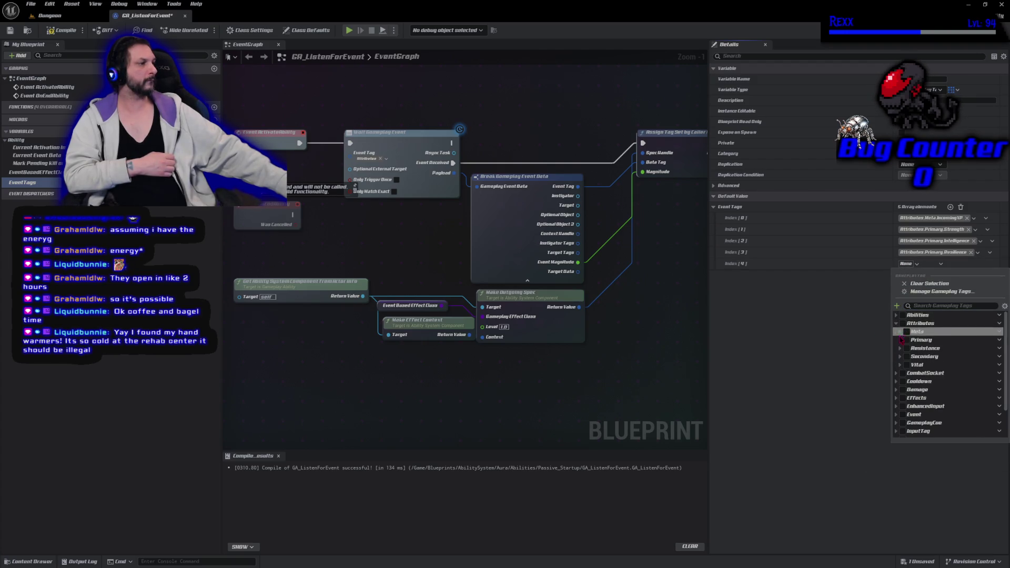
{"action": "left_click", "coordinate": [900, 340]}
{"action": "left_click", "coordinate": [910, 373]}
{"action": "left_click", "coordinate": [857, 363]}
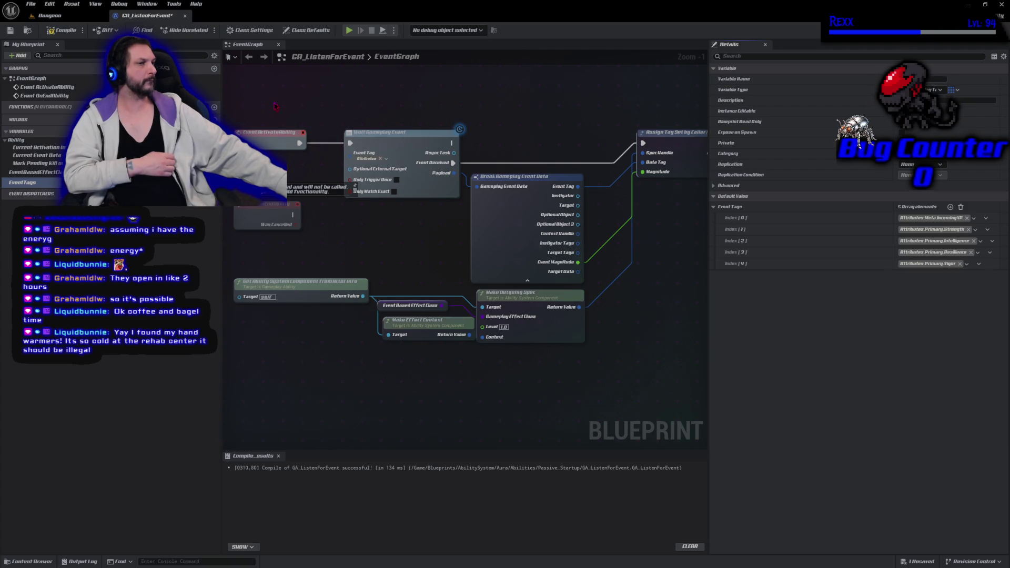
{"action": "left_click", "coordinate": [61, 32]}
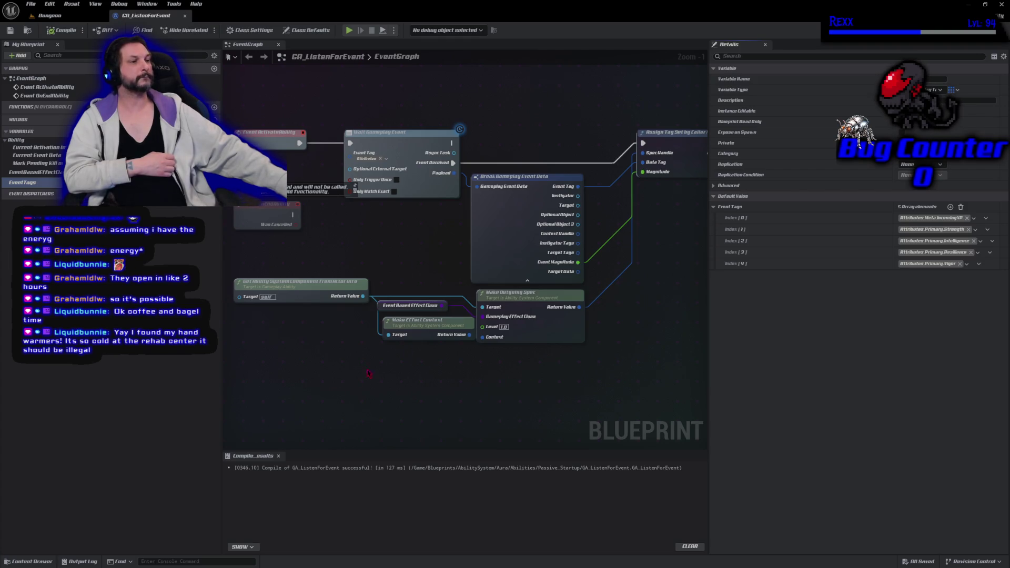
Step: Delete the disabled Event OnEndAbility node and move Wait Gameplay Event and Break nodes left
{"action": "left_click_drag", "start_coordinate": [268, 203], "coordinate": [308, 153]}
{"action": "left_click", "coordinate": [308, 153]}
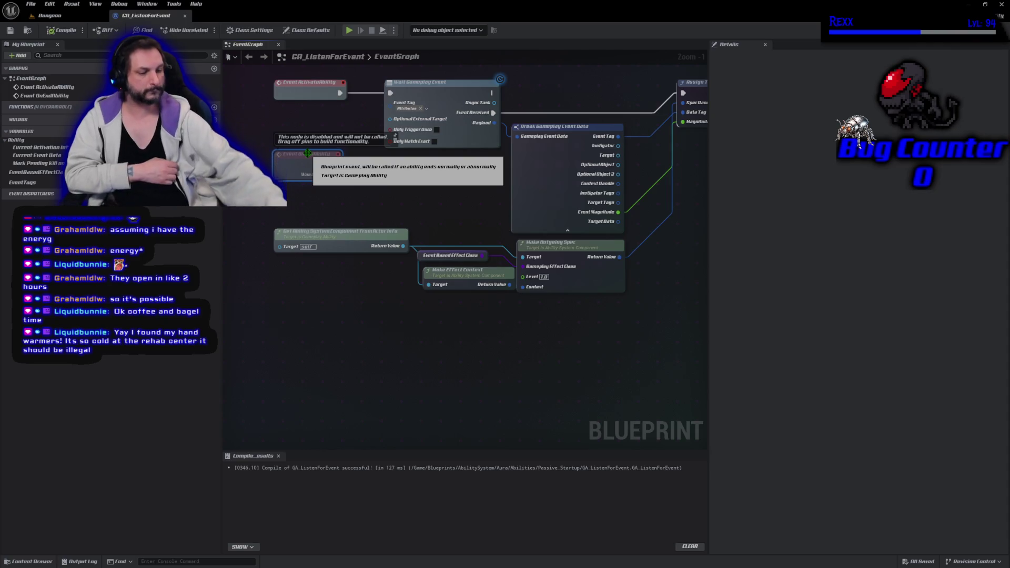
{"action": "key", "text": "Delete"}
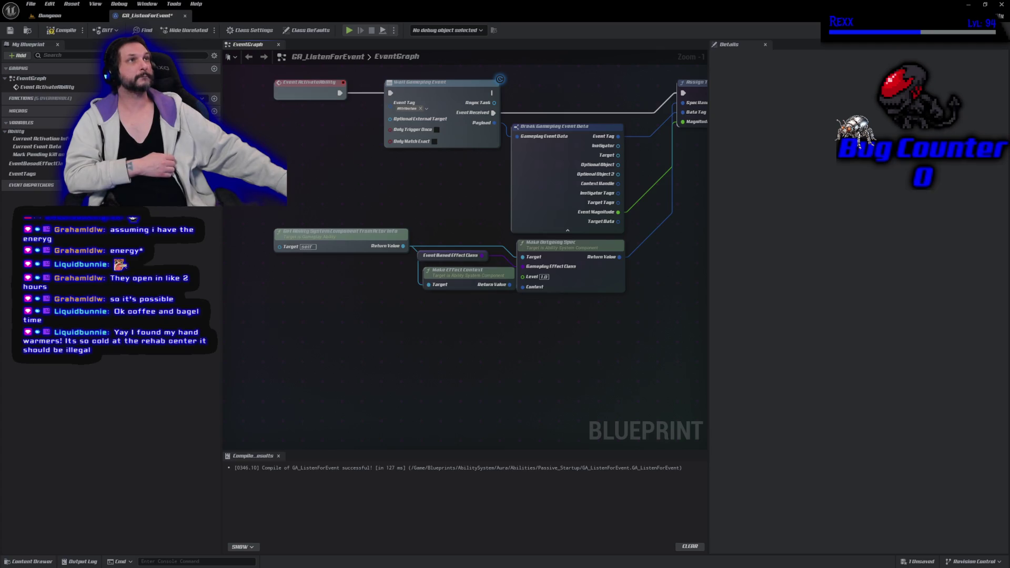
{"action": "mouse_move", "coordinate": [448, 179]}
{"action": "left_mouse_down"}
{"action": "mouse_move", "coordinate": [317, 303]}
{"action": "mouse_move", "coordinate": [408, 327]}
{"action": "left_mouse_up"}
{"action": "mouse_move", "coordinate": [279, 134]}
{"action": "left_mouse_down"}
{"action": "mouse_move", "coordinate": [287, 158]}
{"action": "mouse_move", "coordinate": [501, 313]}
{"action": "mouse_move", "coordinate": [383, 309]}
{"action": "mouse_move", "coordinate": [295, 278]}
{"action": "mouse_move", "coordinate": [292, 288]}
{"action": "left_mouse_up"}
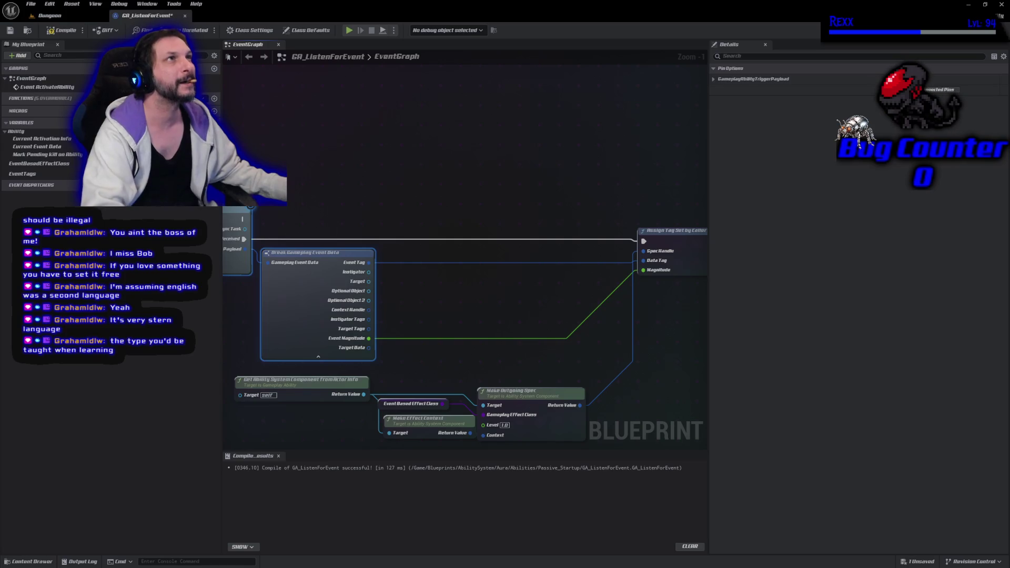
Step: Promote Event Tag to a variable and wire its SET node before Assign Tag Set by Caller
{"action": "left_click_drag", "start_coordinate": [369, 262], "coordinate": [401, 257]}
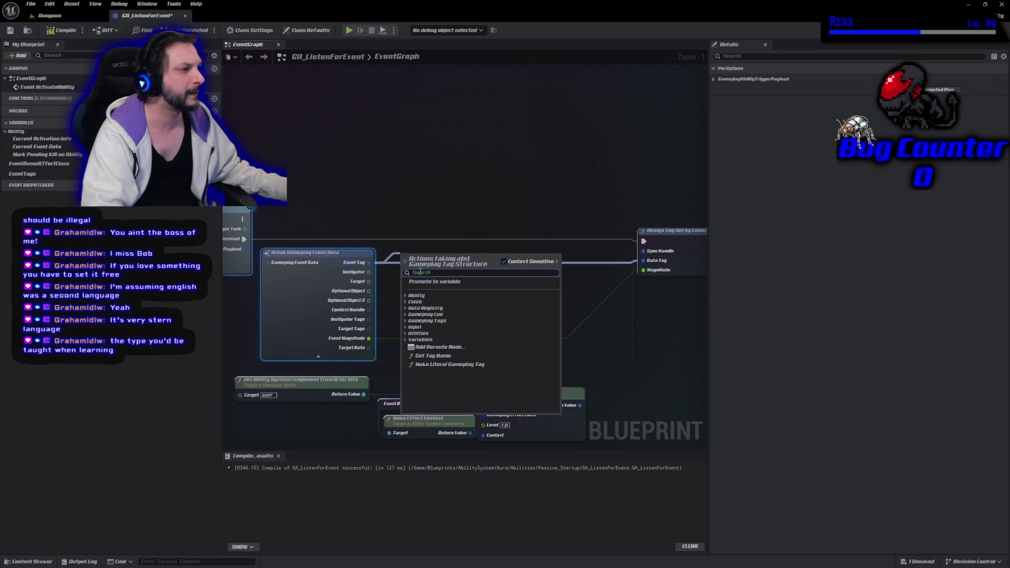
{"action": "left_click", "coordinate": [428, 283]}
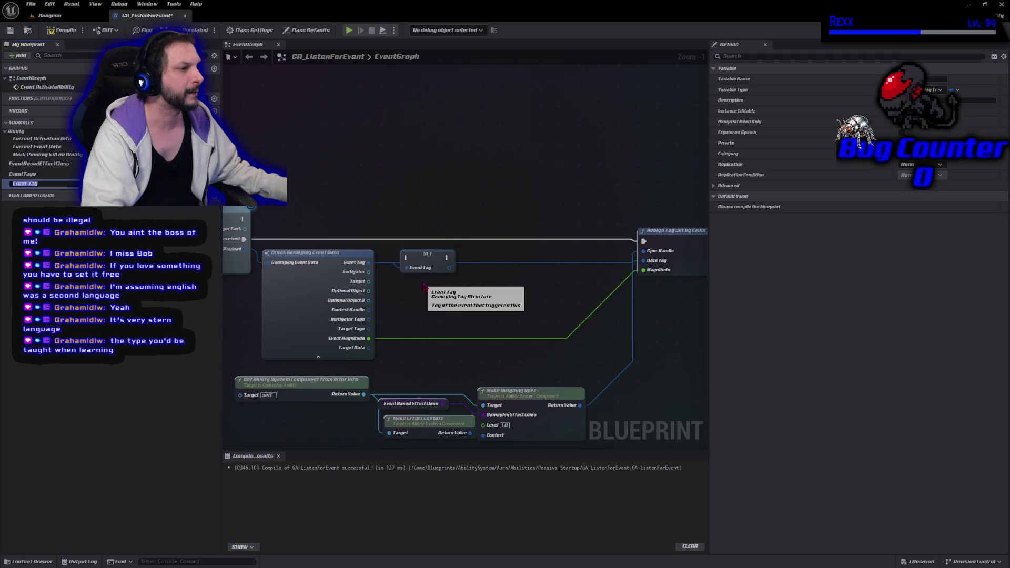
{"action": "mouse_move", "coordinate": [244, 239]}
{"action": "left_mouse_down"}
{"action": "mouse_move", "coordinate": [402, 271]}
{"action": "mouse_move", "coordinate": [406, 257]}
{"action": "mouse_move", "coordinate": [643, 241]}
{"action": "left_mouse_up"}
{"action": "left_click_drag", "start_coordinate": [429, 268], "coordinate": [435, 246]}
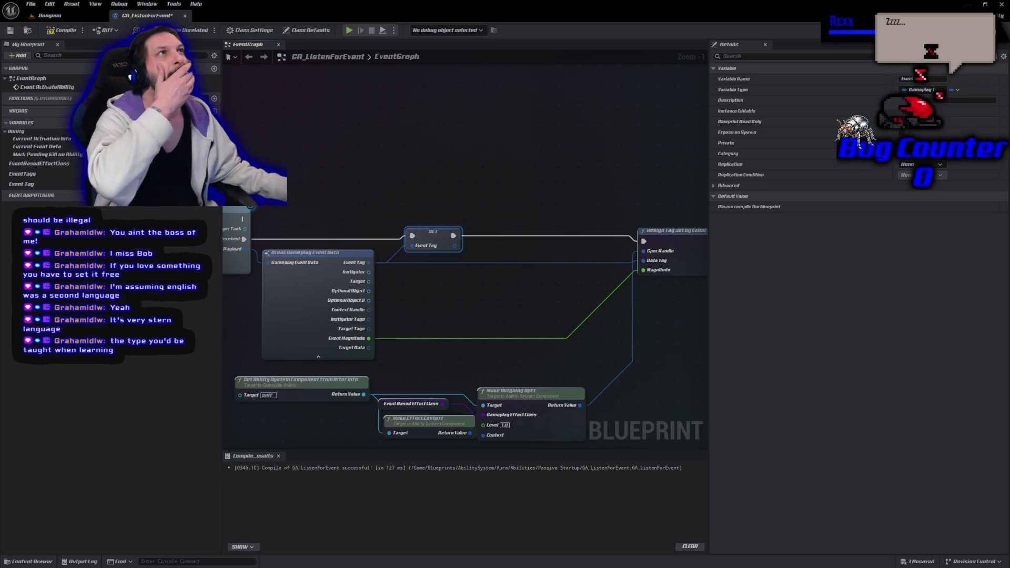
Step: Promote Event Magnitude to a variable, position its SET node, and compile
{"action": "mouse_move", "coordinate": [369, 338]}
{"action": "left_mouse_down"}
{"action": "mouse_move", "coordinate": [485, 267]}
{"action": "mouse_move", "coordinate": [492, 242]}
{"action": "mouse_move", "coordinate": [663, 252]}
{"action": "mouse_move", "coordinate": [644, 241]}
{"action": "left_mouse_up"}
{"action": "left_click", "coordinate": [492, 295]}
{"action": "left_click_drag", "start_coordinate": [525, 254], "coordinate": [525, 243]}
{"action": "left_click", "coordinate": [63, 31]}
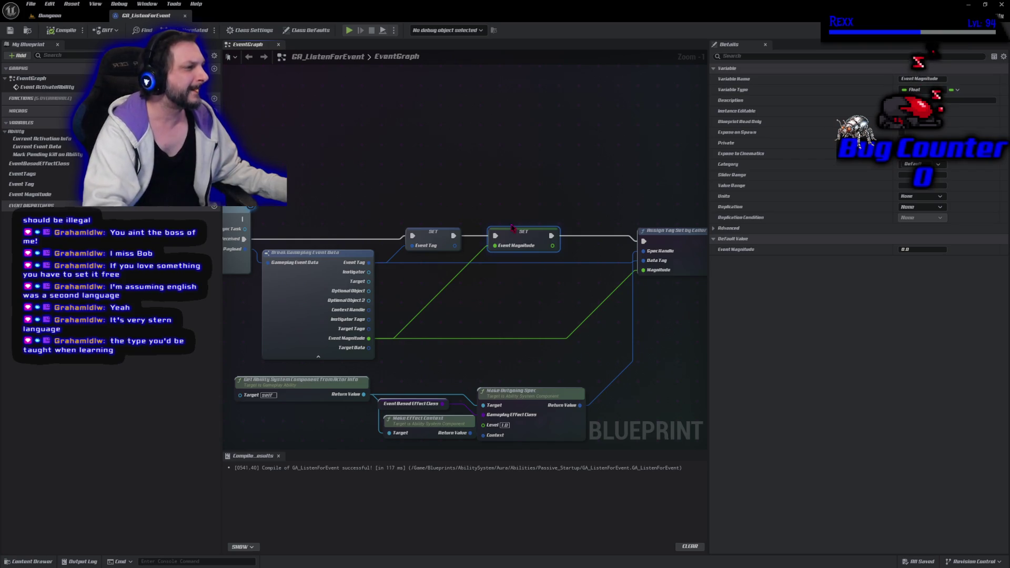
{"action": "left_click_drag", "start_coordinate": [511, 228], "coordinate": [495, 227]}
Step: Promote Make Outgoing Spec's Return Value to a Spec variable, wire its SET node, compile and save
{"action": "left_click_drag", "start_coordinate": [580, 406], "coordinate": [559, 247]}
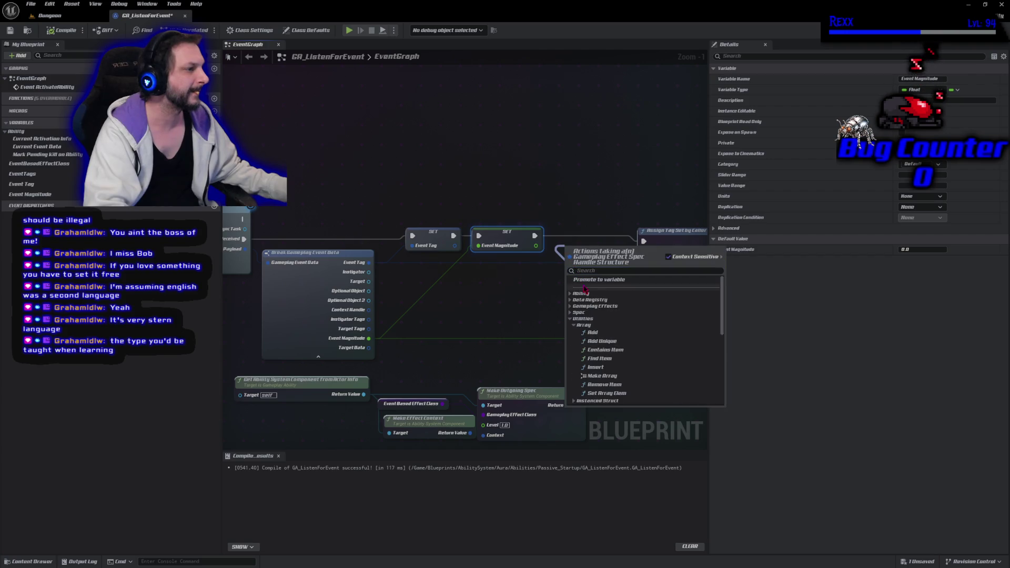
{"action": "left_click", "coordinate": [586, 281]}
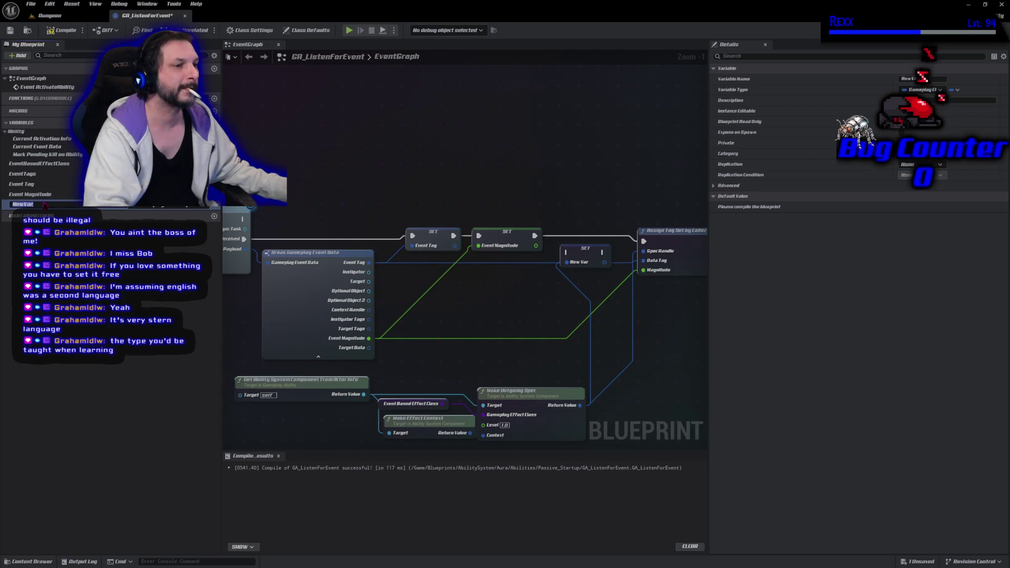
{"action": "type", "text": "Spec"}
{"action": "key", "text": "Return"}
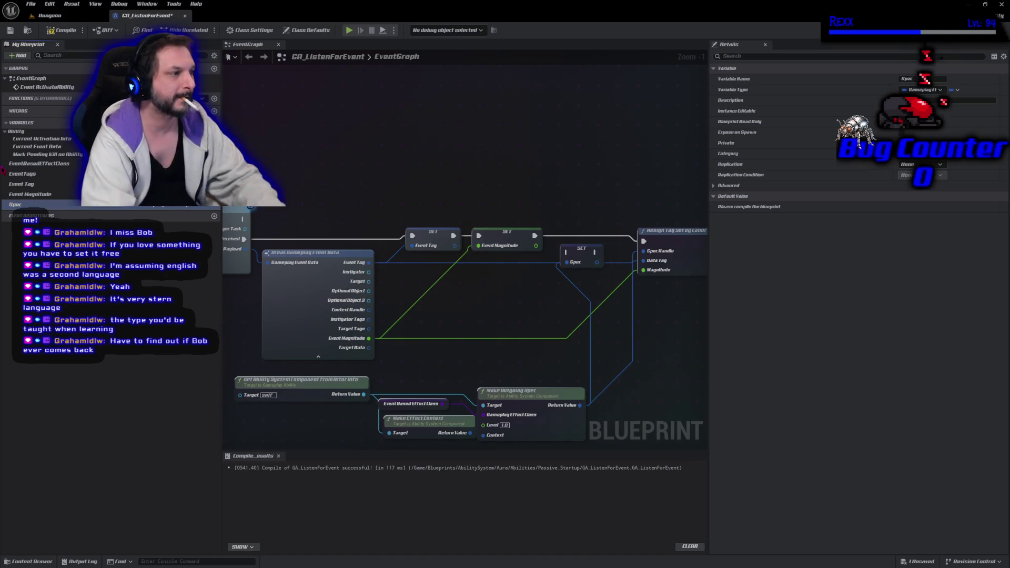
{"action": "mouse_move", "coordinate": [643, 241]}
{"action": "left_mouse_down"}
{"action": "mouse_move", "coordinate": [575, 253]}
{"action": "mouse_move", "coordinate": [643, 241]}
{"action": "left_mouse_up"}
{"action": "left_click_drag", "start_coordinate": [579, 257], "coordinate": [593, 244]}
{"action": "key", "text": "F7"}
{"action": "key", "text": "ctrl+s"}
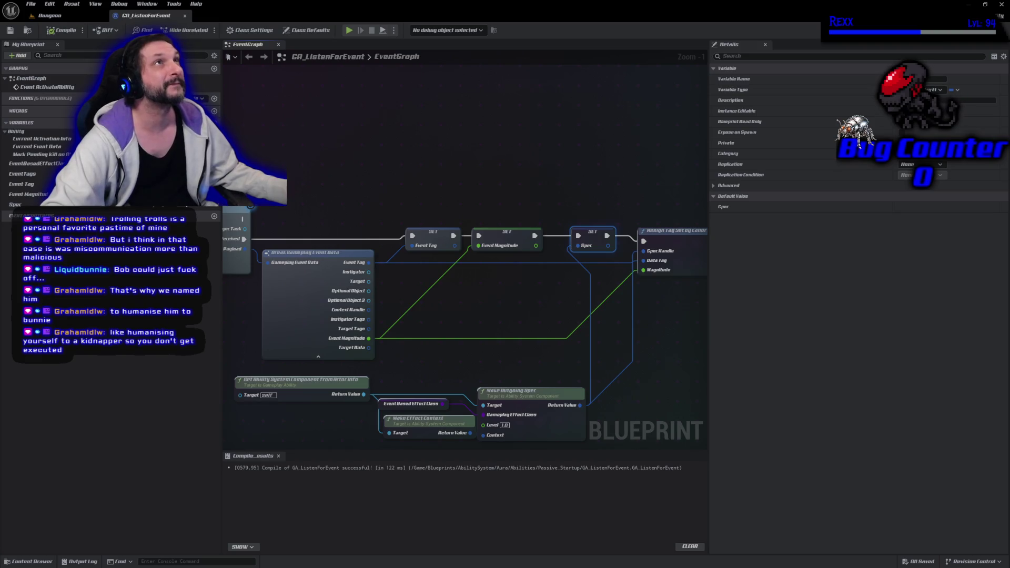
Step: Drag the EventTags variable from the My Blueprint panel into the event graph
{"action": "mouse_move", "coordinate": [43, 176]}
{"action": "left_mouse_down"}
{"action": "mouse_move", "coordinate": [287, 160]}
{"action": "mouse_move", "coordinate": [311, 182]}
{"action": "left_mouse_up"}
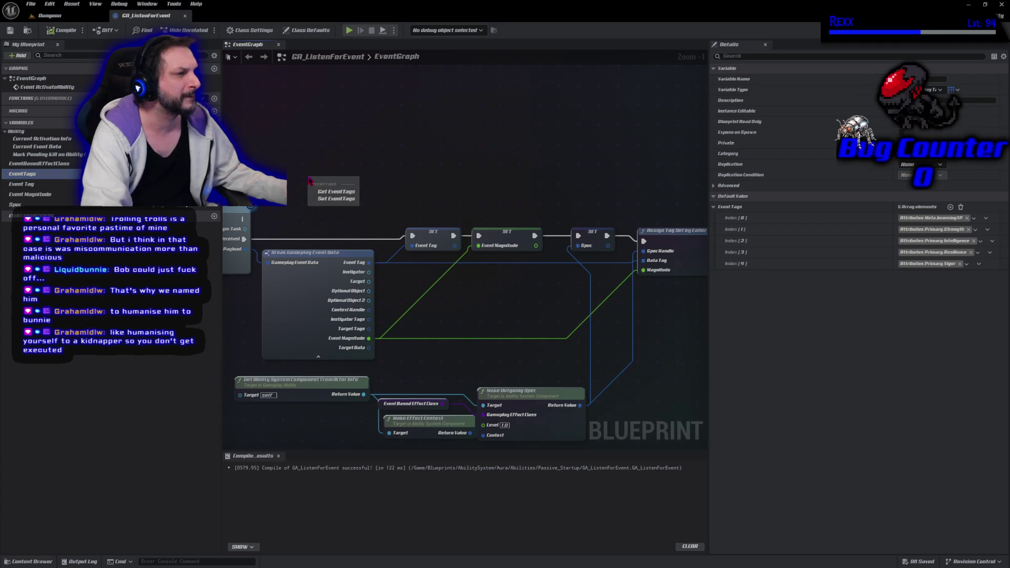
Step: Place an EventTags getter and add a For Each Loop from its array output
{"action": "left_click", "coordinate": [325, 195]}
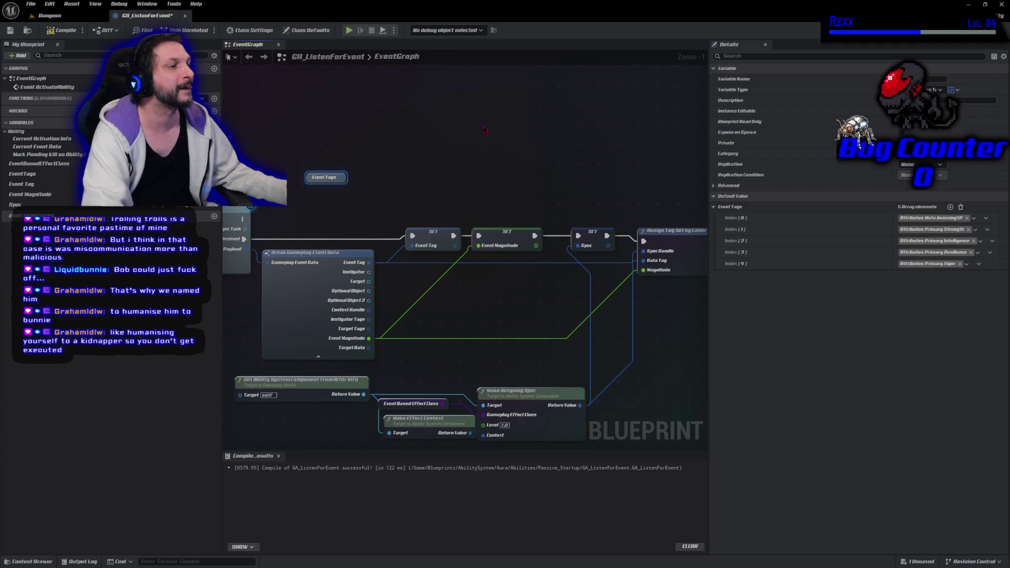
{"action": "left_click_drag", "start_coordinate": [344, 178], "coordinate": [375, 175]}
{"action": "type", "text": "for each"}
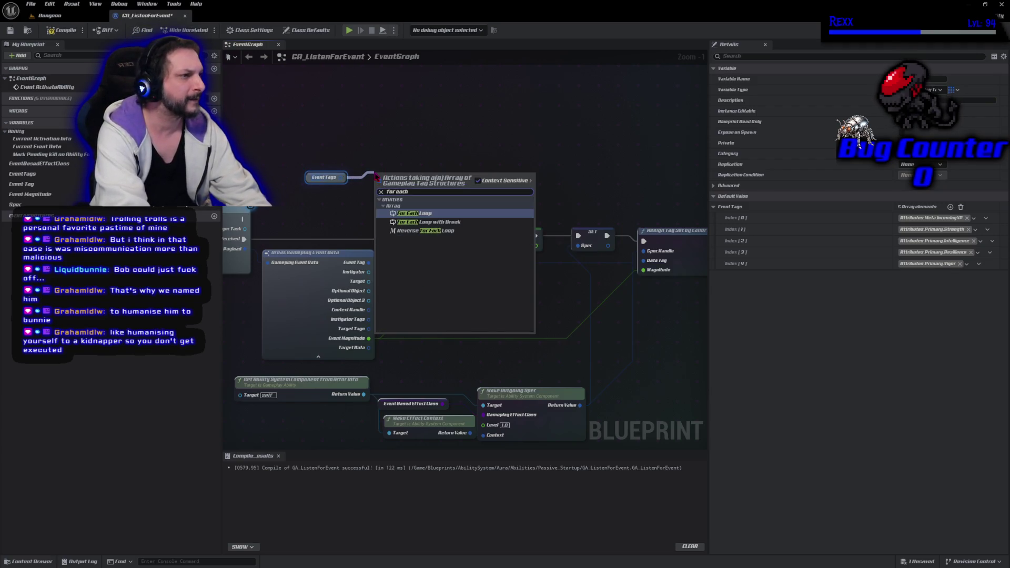
{"action": "key", "text": "Return"}
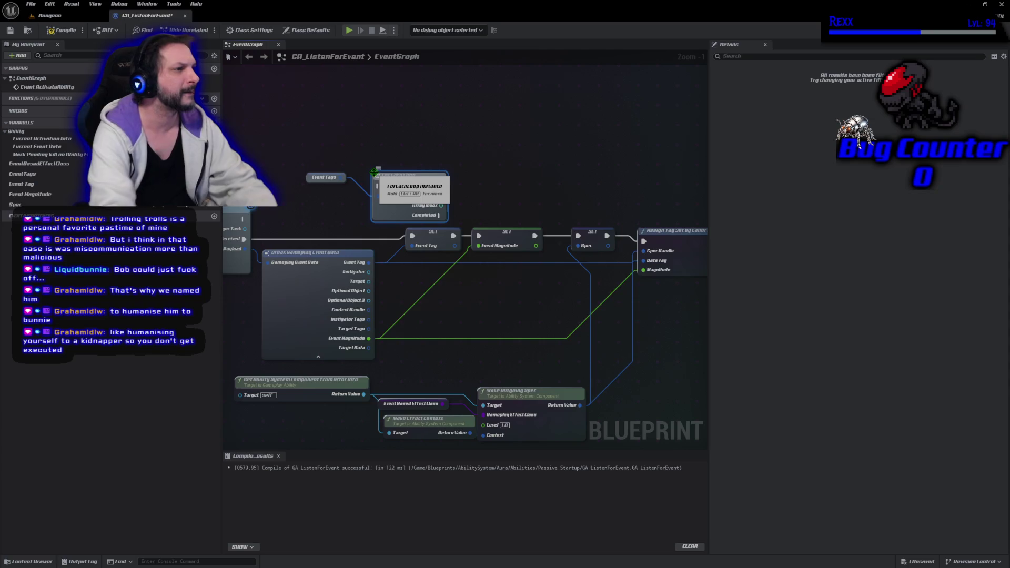
Step: Shift SET Event Tag, SET Event Magnitude and SET Spec left to make room
{"action": "mouse_move", "coordinate": [473, 172]}
{"action": "left_mouse_down"}
{"action": "mouse_move", "coordinate": [483, 139]}
{"action": "mouse_move", "coordinate": [498, 158]}
{"action": "left_mouse_up"}
{"action": "left_click", "coordinate": [335, 293]}
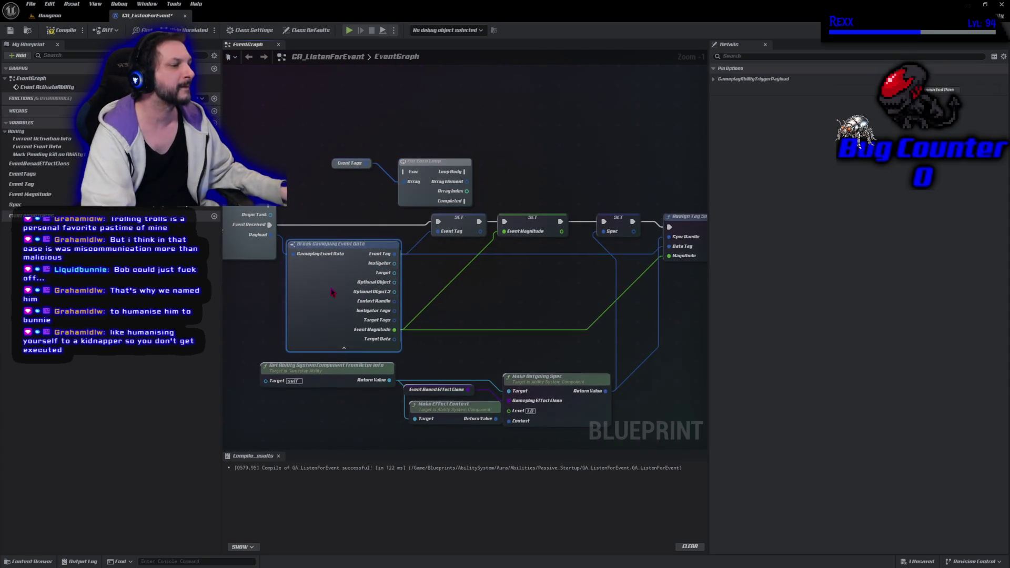
{"action": "left_click_drag", "start_coordinate": [627, 220], "coordinate": [605, 224]}
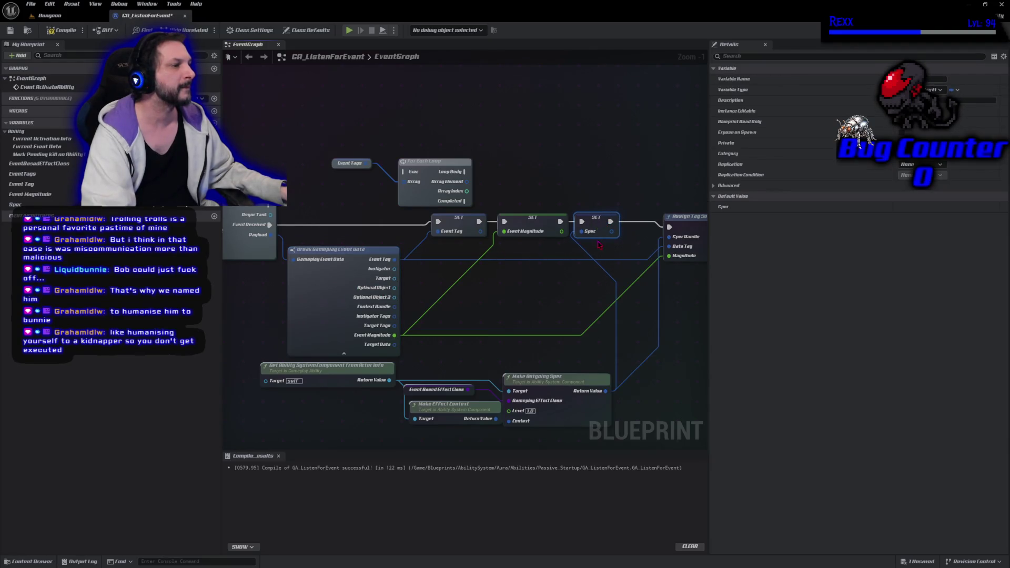
{"action": "left_click", "coordinate": [542, 221], "text": "shift"}
{"action": "left_click_drag", "start_coordinate": [541, 221], "coordinate": [535, 221]}
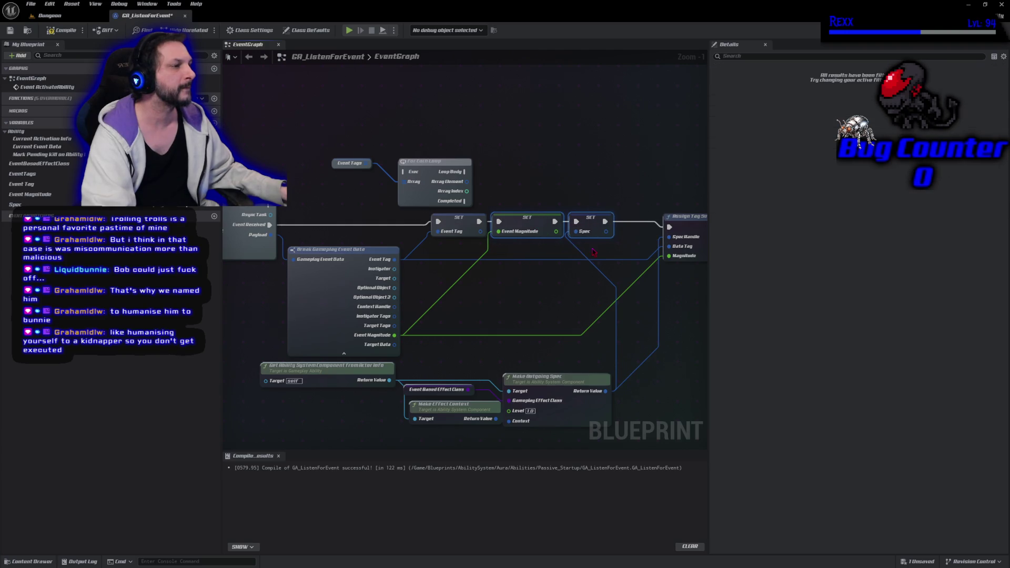
{"action": "left_click", "coordinate": [479, 237], "text": "shift"}
{"action": "left_click_drag", "start_coordinate": [478, 236], "coordinate": [451, 237]}
Step: Place the For Each Loop above Assign Tag, run it after SET Spec, and move the getter beside it
{"action": "mouse_move", "coordinate": [433, 173]}
{"action": "left_mouse_down"}
{"action": "mouse_move", "coordinate": [593, 163]}
{"action": "mouse_move", "coordinate": [620, 179]}
{"action": "left_mouse_up"}
{"action": "left_click_drag", "start_coordinate": [579, 222], "coordinate": [591, 177]}
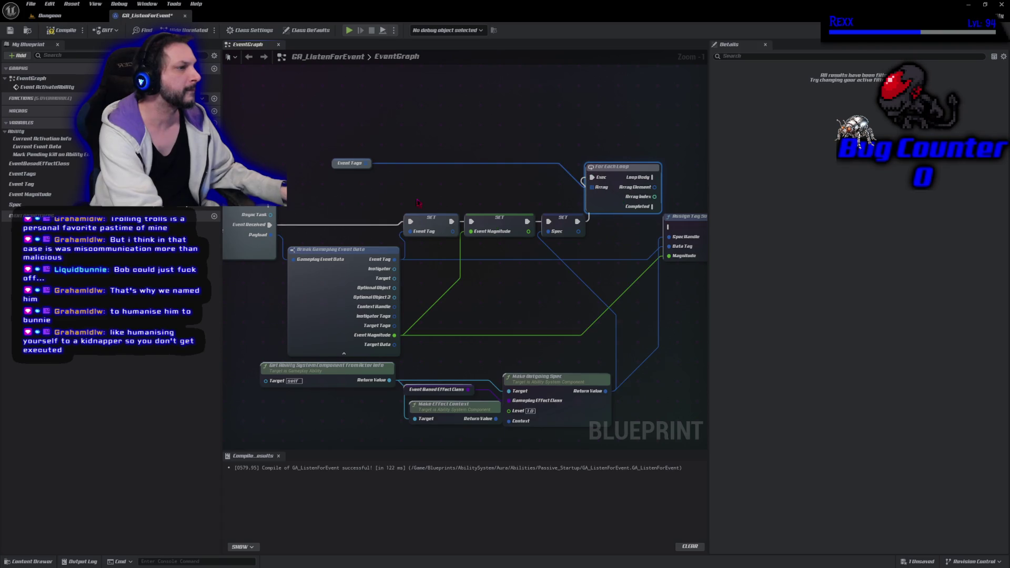
{"action": "left_click_drag", "start_coordinate": [333, 167], "coordinate": [523, 188]}
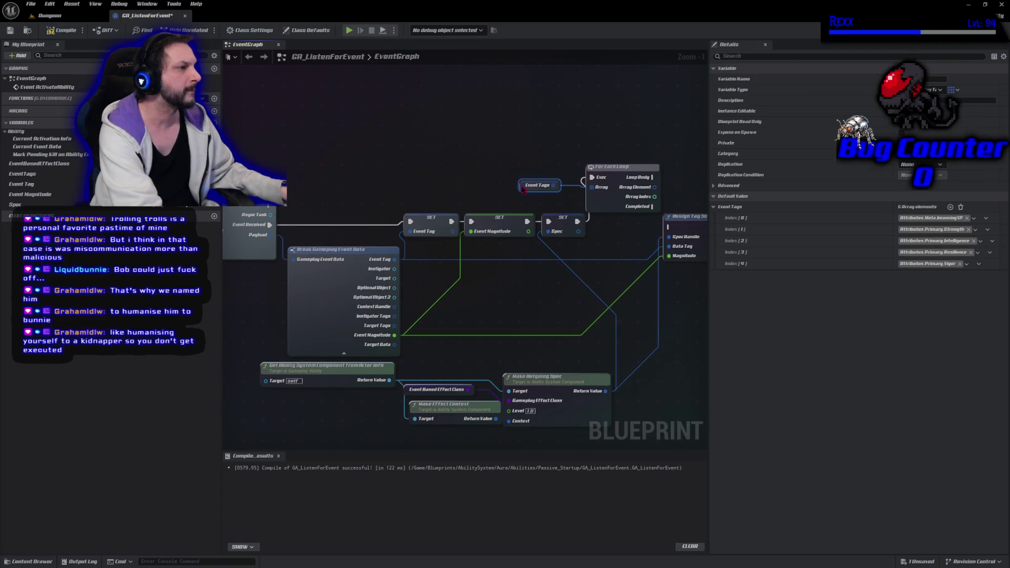
Step: Select the loop's node group and nudge the Event Tags getter right, beside the For Each Loop
{"action": "scroll", "coordinate": [374, 162], "scroll_direction": "down", "scroll_amount": 3}
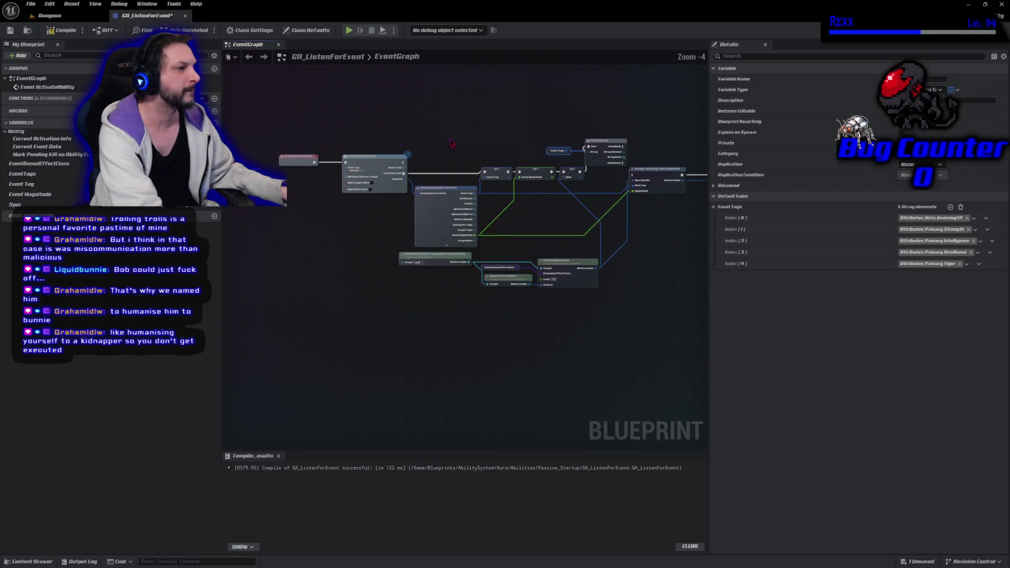
{"action": "mouse_move", "coordinate": [412, 147]}
{"action": "left_mouse_down"}
{"action": "mouse_move", "coordinate": [530, 176]}
{"action": "mouse_move", "coordinate": [545, 216]}
{"action": "mouse_move", "coordinate": [567, 215]}
{"action": "mouse_move", "coordinate": [543, 213]}
{"action": "left_mouse_up"}
{"action": "mouse_move", "coordinate": [533, 151]}
{"action": "left_mouse_down"}
{"action": "mouse_move", "coordinate": [600, 161]}
{"action": "mouse_move", "coordinate": [600, 177]}
{"action": "mouse_move", "coordinate": [567, 185]}
{"action": "left_mouse_up"}
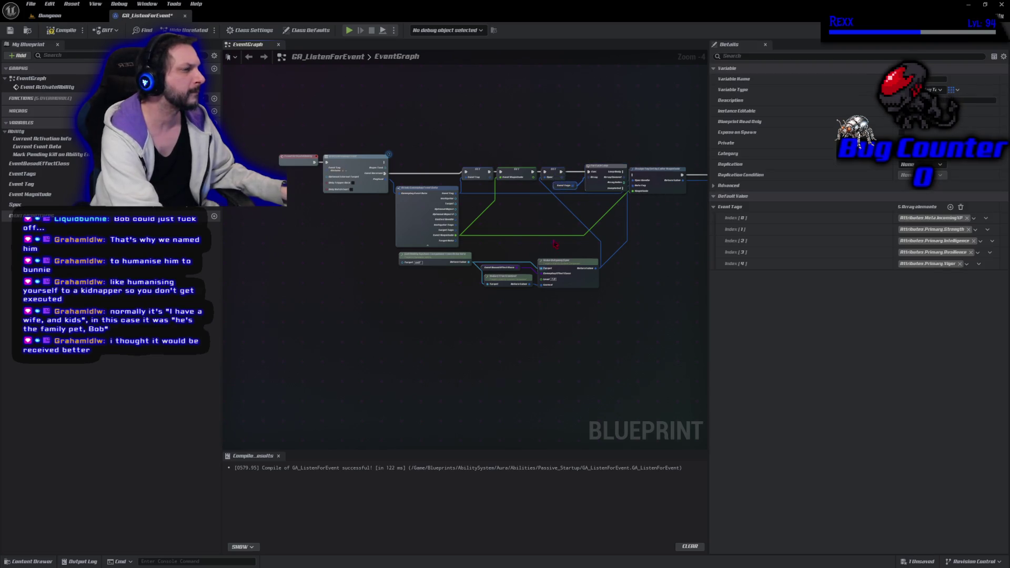
{"action": "scroll", "coordinate": [486, 231], "scroll_direction": "up", "scroll_amount": 5}
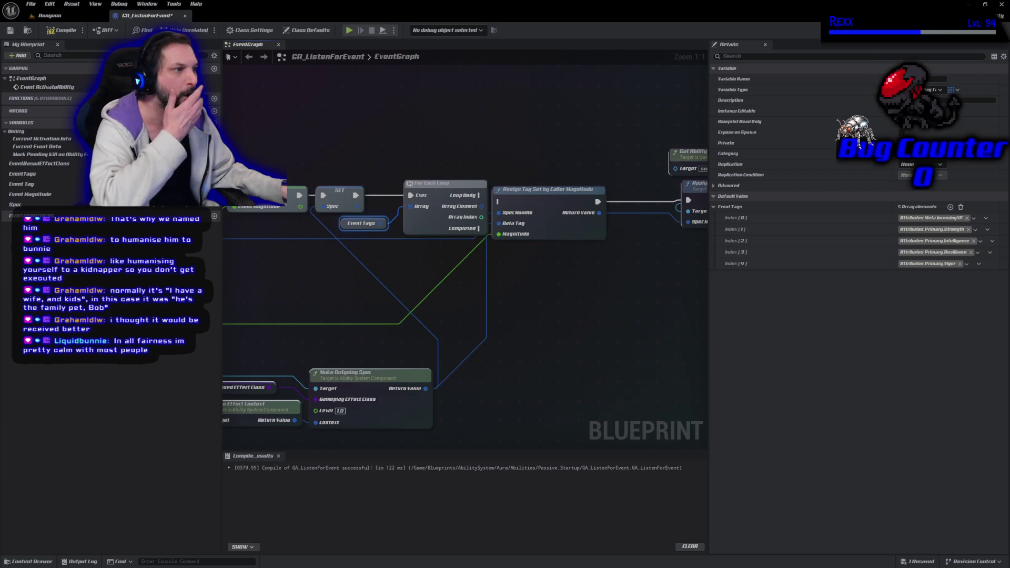
Step: Break the Spec Handle wire into Assign Tag Set by Caller Magnitude and move the apply nodes right
{"action": "left_click_drag", "start_coordinate": [567, 199], "coordinate": [629, 199]}
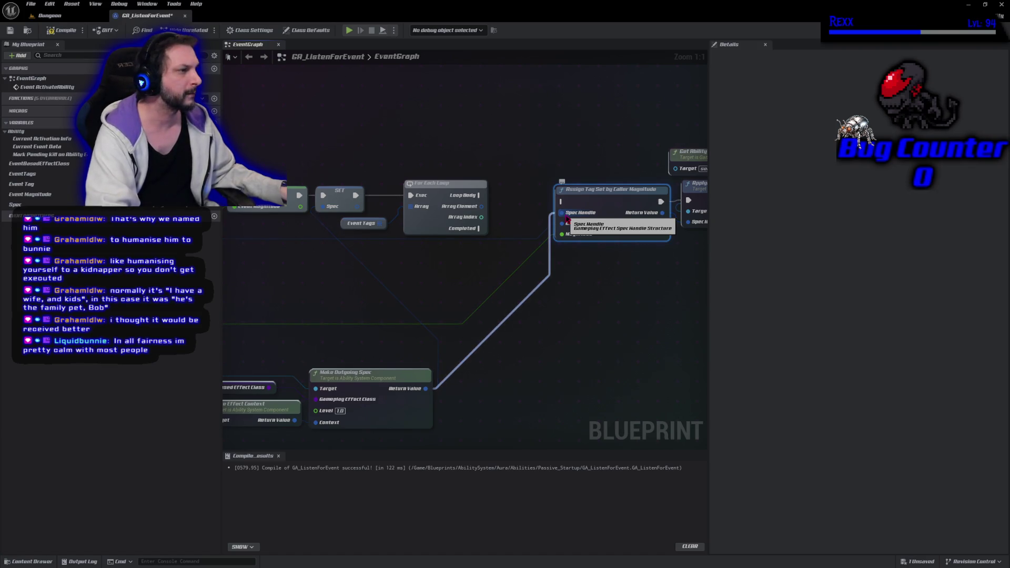
{"action": "left_click", "coordinate": [567, 218], "text": "alt"}
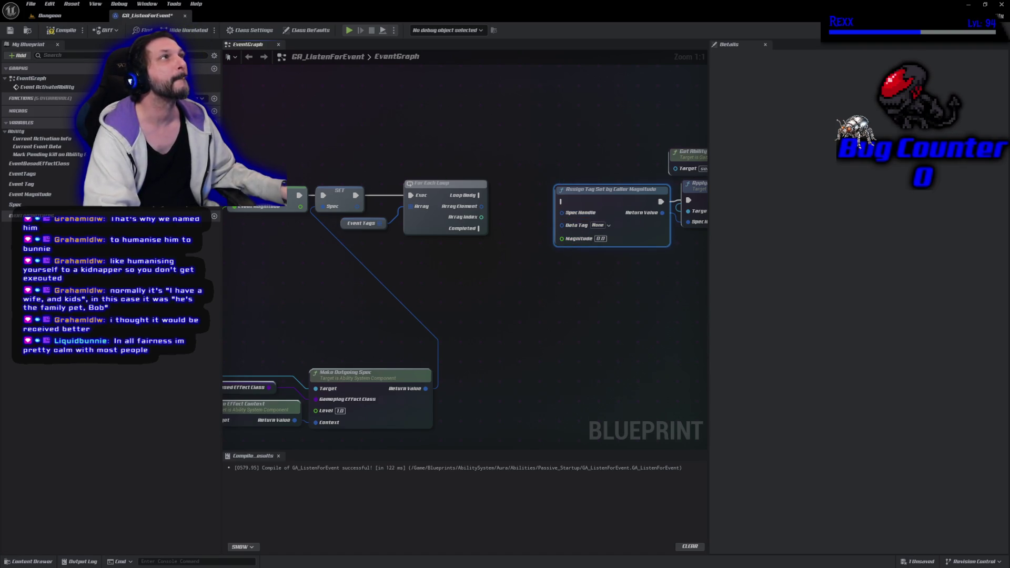
{"action": "mouse_move", "coordinate": [626, 199]}
{"action": "left_mouse_down"}
{"action": "mouse_move", "coordinate": [363, 217]}
{"action": "mouse_move", "coordinate": [700, 218]}
{"action": "left_mouse_up"}
Step: Widen the graph panel and place a Branch node in the empty space after the loop
{"action": "scroll", "coordinate": [705, 173], "scroll_direction": "down", "scroll_amount": 2}
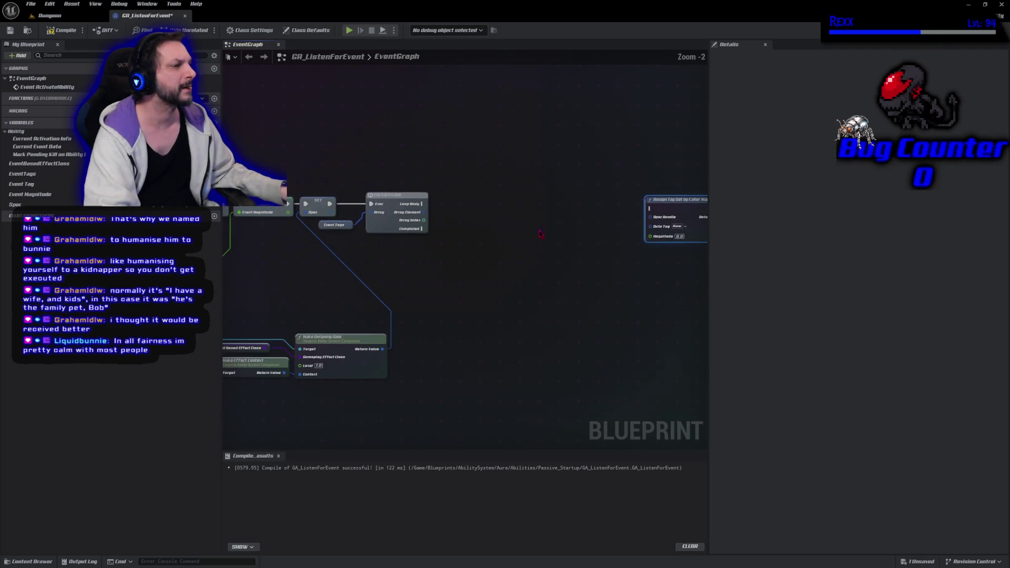
{"action": "left_click_drag", "start_coordinate": [710, 169], "coordinate": [887, 169]}
{"action": "left_click_drag", "start_coordinate": [596, 326], "coordinate": [659, 338]}
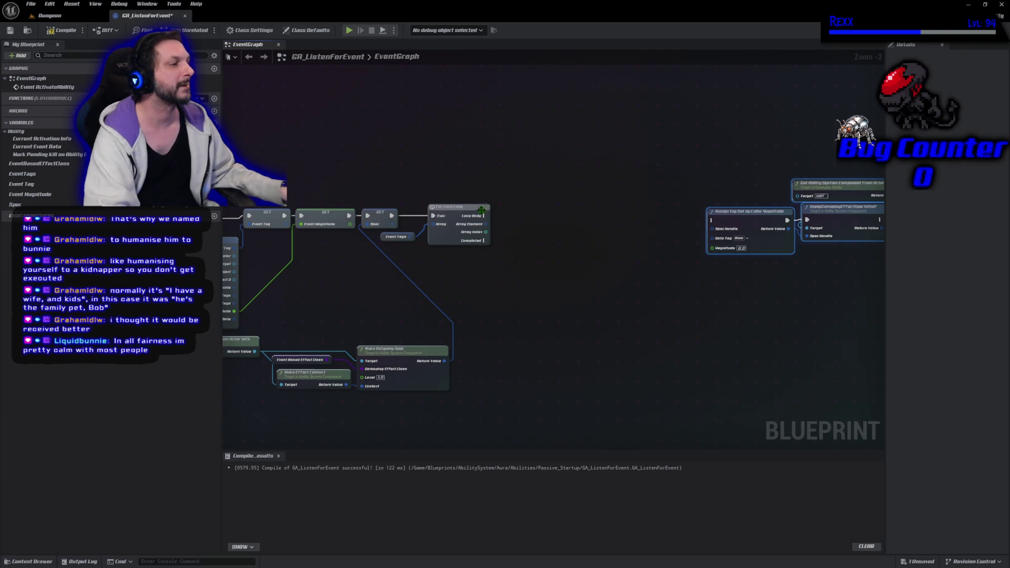
{"action": "left_click", "coordinate": [518, 231]}
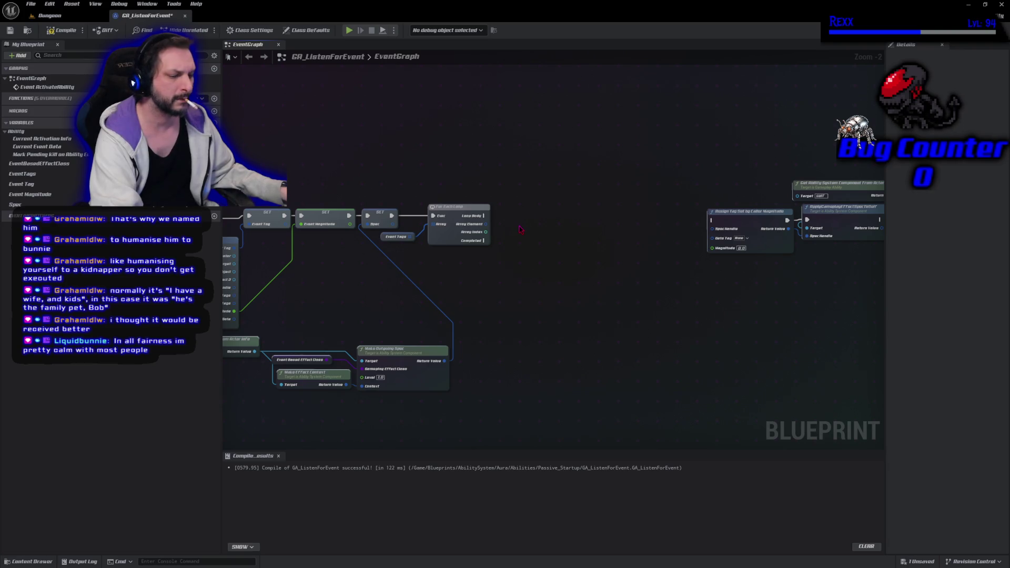
{"action": "left_click", "coordinate": [547, 248]}
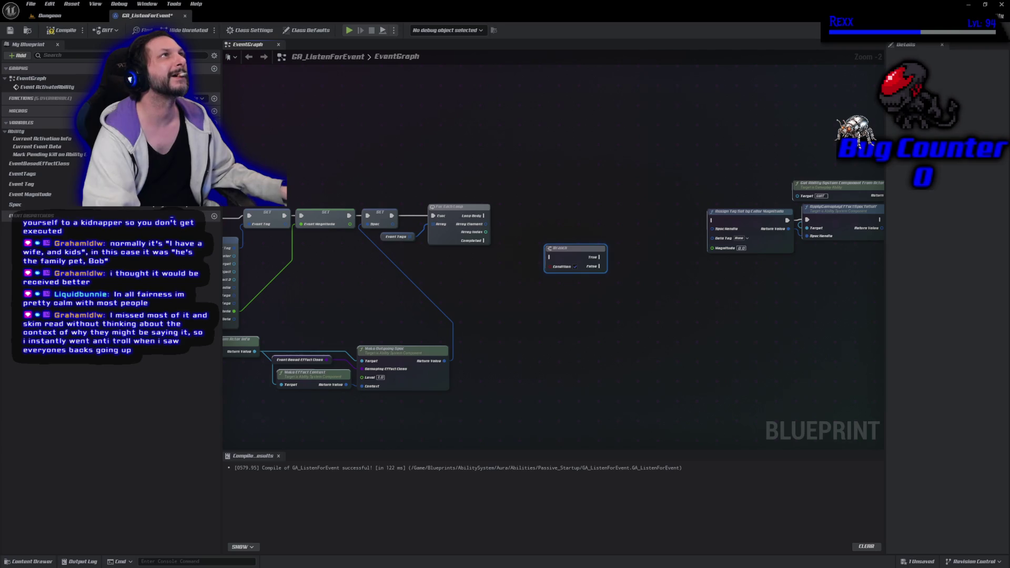
Step: Connect the loop body to the Branch and add a Matches Tag node from the array element
{"action": "mouse_move", "coordinate": [549, 257]}
{"action": "left_mouse_down"}
{"action": "mouse_move", "coordinate": [524, 226]}
{"action": "mouse_move", "coordinate": [484, 216]}
{"action": "left_mouse_up"}
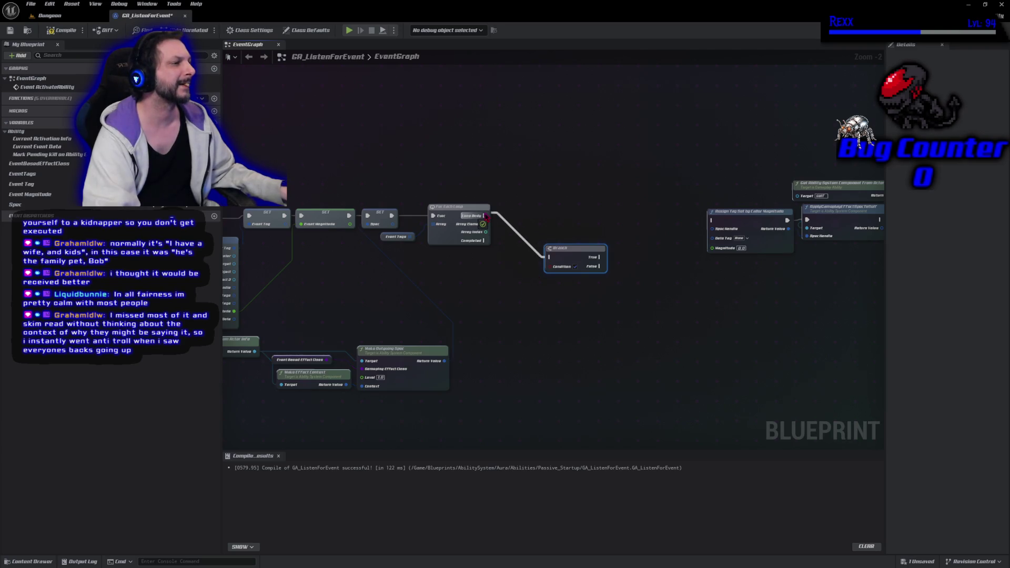
{"action": "left_click_drag", "start_coordinate": [573, 248], "coordinate": [565, 207]}
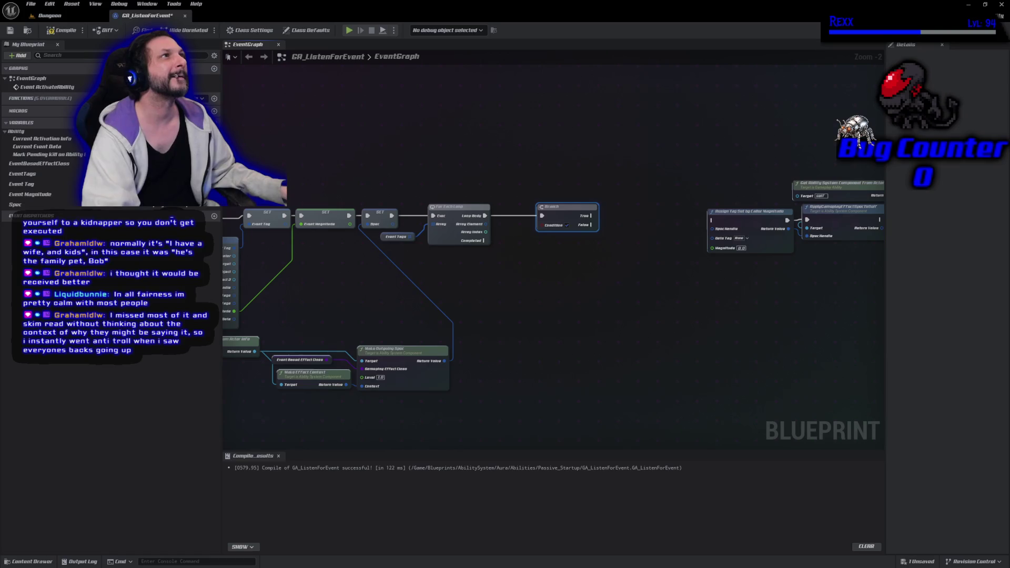
{"action": "mouse_move", "coordinate": [486, 224]}
{"action": "left_mouse_down"}
{"action": "mouse_move", "coordinate": [541, 239]}
{"action": "mouse_move", "coordinate": [508, 232]}
{"action": "left_mouse_up"}
{"action": "type", "text": "matches tag"}
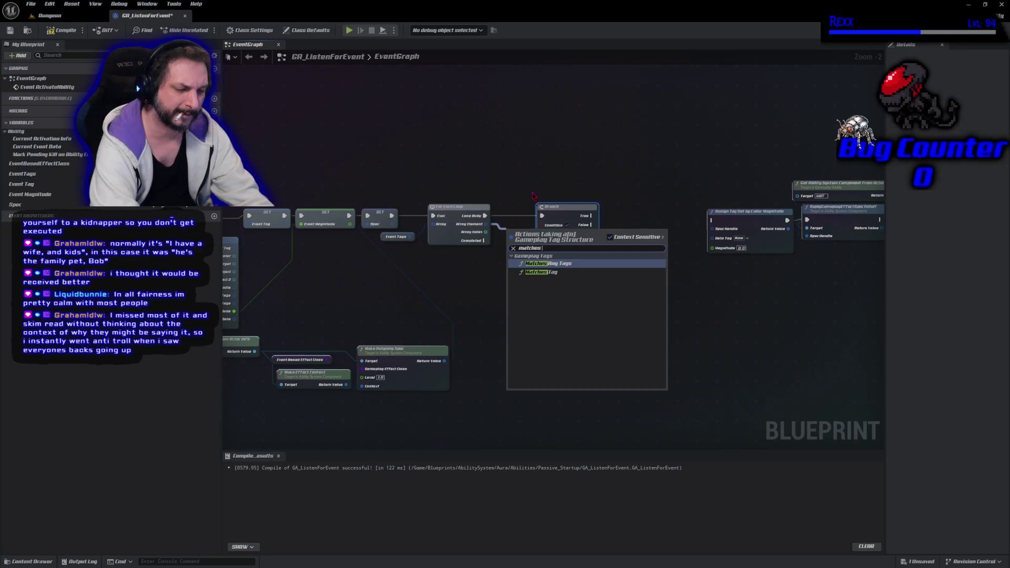
{"action": "left_click", "coordinate": [547, 272]}
Step: Feed the Matches Tag result into the Branch Condition, add an Event Tag getter, and compile
{"action": "mouse_move", "coordinate": [561, 211]}
{"action": "left_mouse_down"}
{"action": "mouse_move", "coordinate": [637, 216]}
{"action": "mouse_move", "coordinate": [626, 214]}
{"action": "left_mouse_up"}
{"action": "left_click_drag", "start_coordinate": [582, 239], "coordinate": [609, 230]}
{"action": "mouse_move", "coordinate": [32, 184]}
{"action": "left_mouse_down"}
{"action": "mouse_move", "coordinate": [216, 276]}
{"action": "mouse_move", "coordinate": [463, 294]}
{"action": "mouse_move", "coordinate": [509, 246]}
{"action": "mouse_move", "coordinate": [475, 256]}
{"action": "left_mouse_up"}
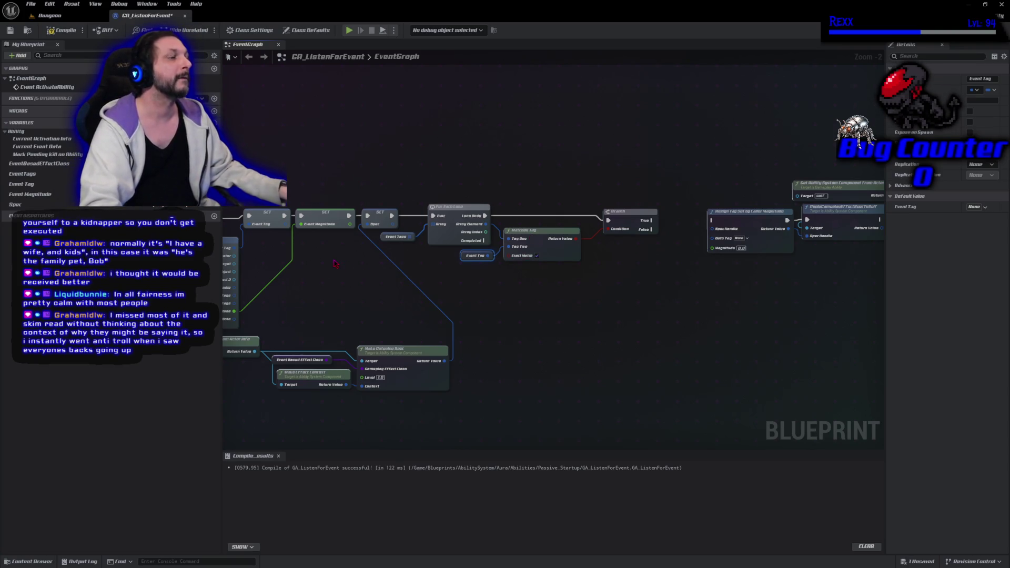
{"action": "left_click", "coordinate": [62, 30]}
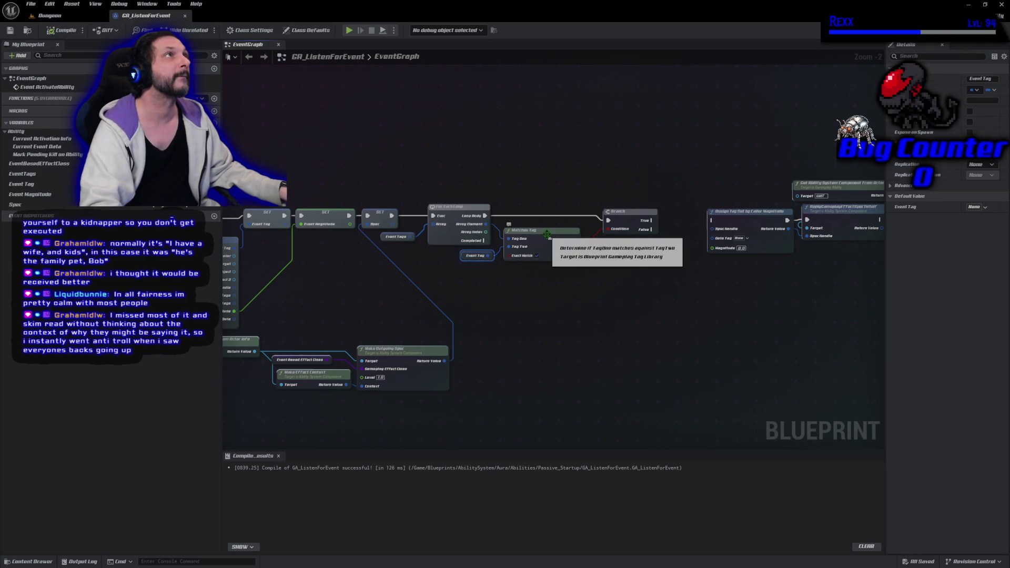
Step: Wire Branch True into Assign Tag Set by Caller Magnitude with Event Magnitude, Event Tag and Spec getters
{"action": "mouse_move", "coordinate": [653, 223]}
{"action": "left_mouse_down"}
{"action": "mouse_move", "coordinate": [670, 232]}
{"action": "mouse_move", "coordinate": [713, 221]}
{"action": "left_mouse_up"}
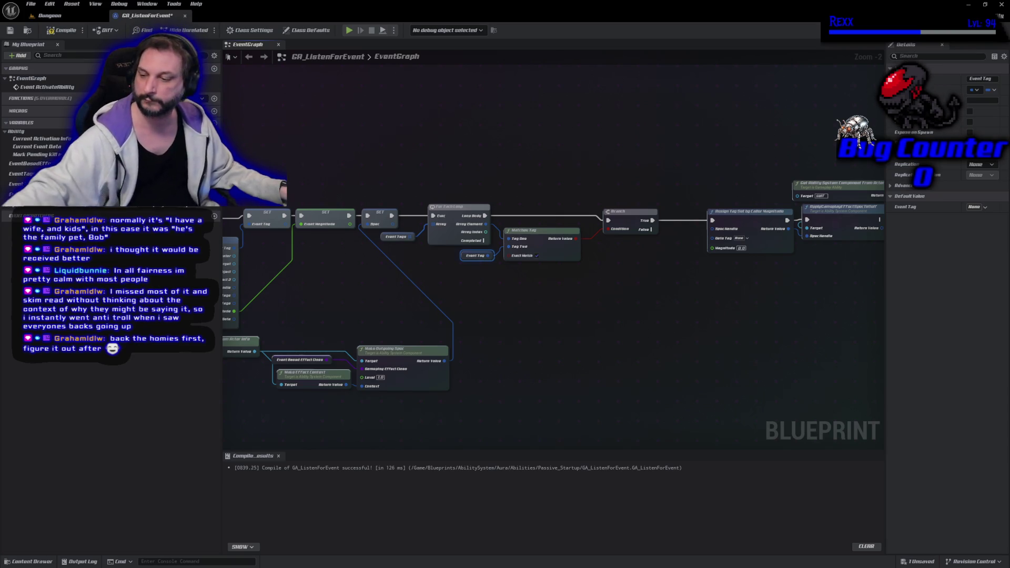
{"action": "mouse_move", "coordinate": [30, 195]}
{"action": "left_mouse_down"}
{"action": "mouse_move", "coordinate": [158, 200]}
{"action": "mouse_move", "coordinate": [605, 263]}
{"action": "mouse_move", "coordinate": [722, 257]}
{"action": "mouse_move", "coordinate": [661, 268]}
{"action": "left_mouse_up"}
{"action": "left_click_drag", "start_coordinate": [21, 183], "coordinate": [719, 246]}
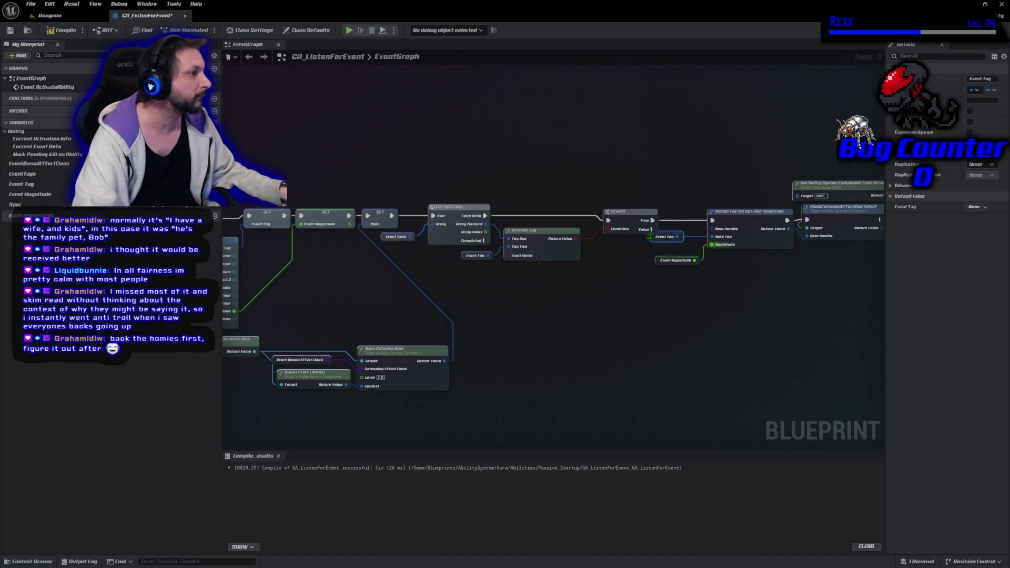
{"action": "left_click_drag", "start_coordinate": [650, 236], "coordinate": [664, 251]}
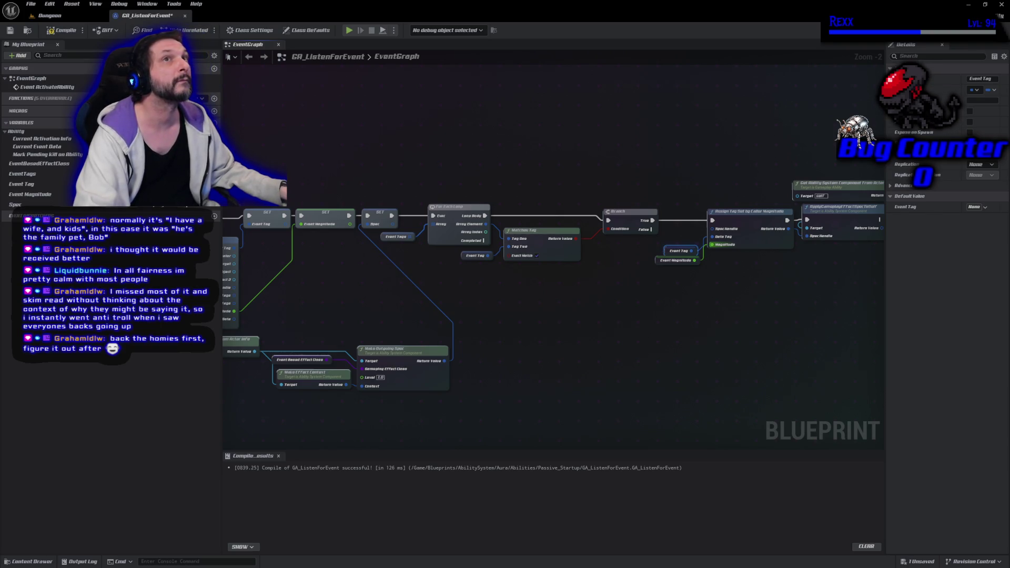
{"action": "mouse_move", "coordinate": [15, 204]}
{"action": "left_mouse_down"}
{"action": "mouse_move", "coordinate": [316, 231]}
{"action": "mouse_move", "coordinate": [726, 239]}
{"action": "mouse_move", "coordinate": [712, 229]}
{"action": "mouse_move", "coordinate": [676, 236]}
{"action": "mouse_move", "coordinate": [687, 247]}
{"action": "left_mouse_up"}
Step: Save the blueprint with Ctrl+S and shift the Branch slightly left
{"action": "key", "text": "ctrl+s"}
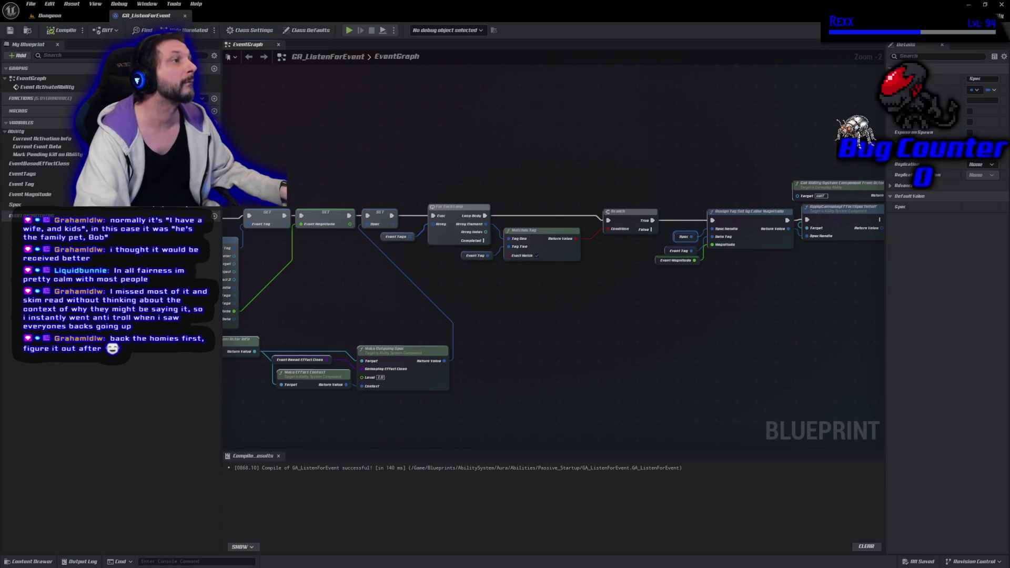
{"action": "left_click_drag", "start_coordinate": [626, 219], "coordinate": [612, 219]}
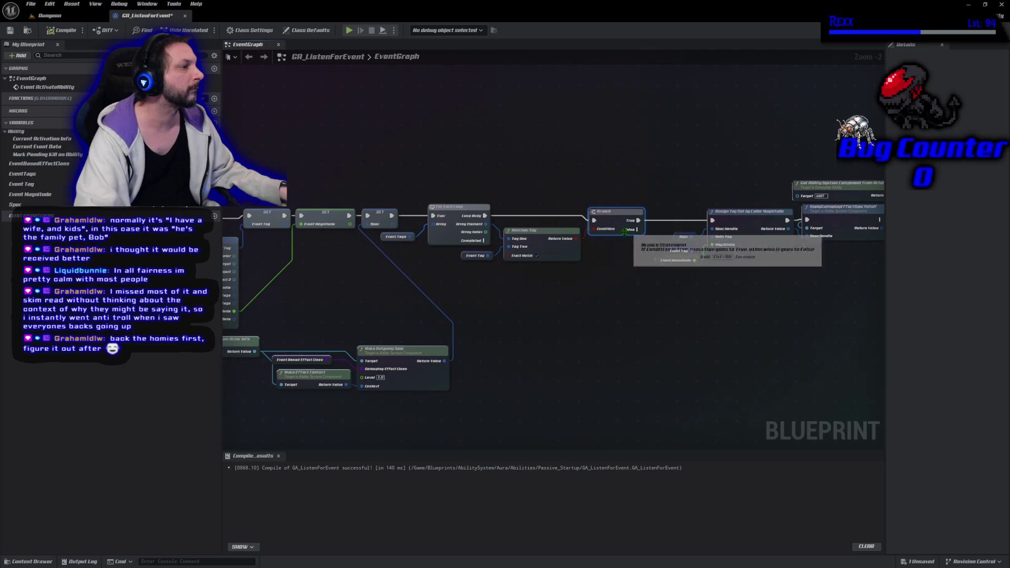
{"action": "left_click_drag", "start_coordinate": [668, 309], "coordinate": [492, 293]}
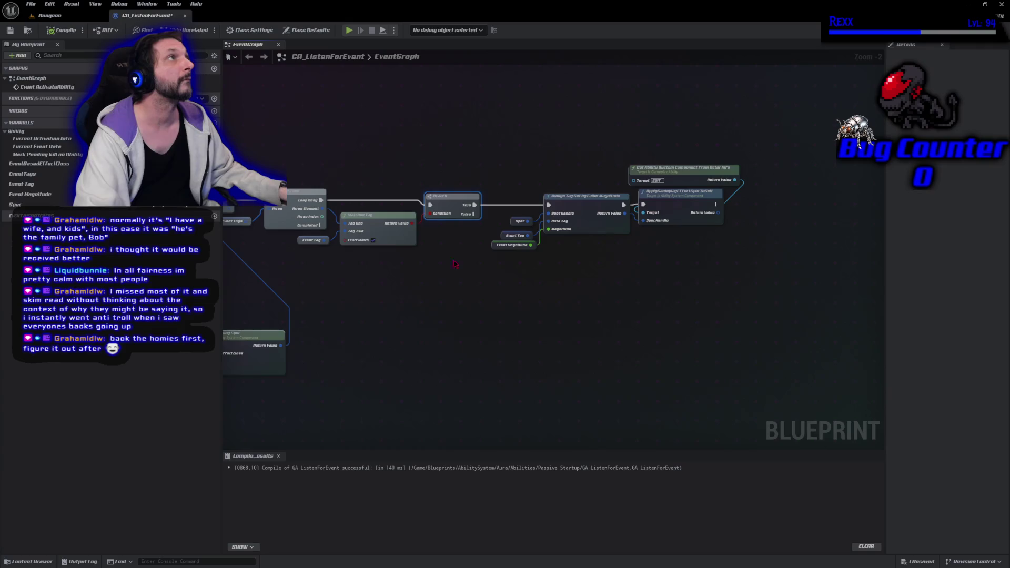
Step: Move the assignment and apply nodes higher and add a reroute point on the True wire
{"action": "left_click_drag", "start_coordinate": [501, 124], "coordinate": [710, 338]}
{"action": "mouse_move", "coordinate": [595, 209]}
{"action": "left_mouse_down"}
{"action": "mouse_move", "coordinate": [604, 161]}
{"action": "mouse_move", "coordinate": [648, 126]}
{"action": "left_mouse_up"}
{"action": "double_click", "coordinate": [535, 195]}
{"action": "left_click_drag", "start_coordinate": [535, 195], "coordinate": [530, 125]}
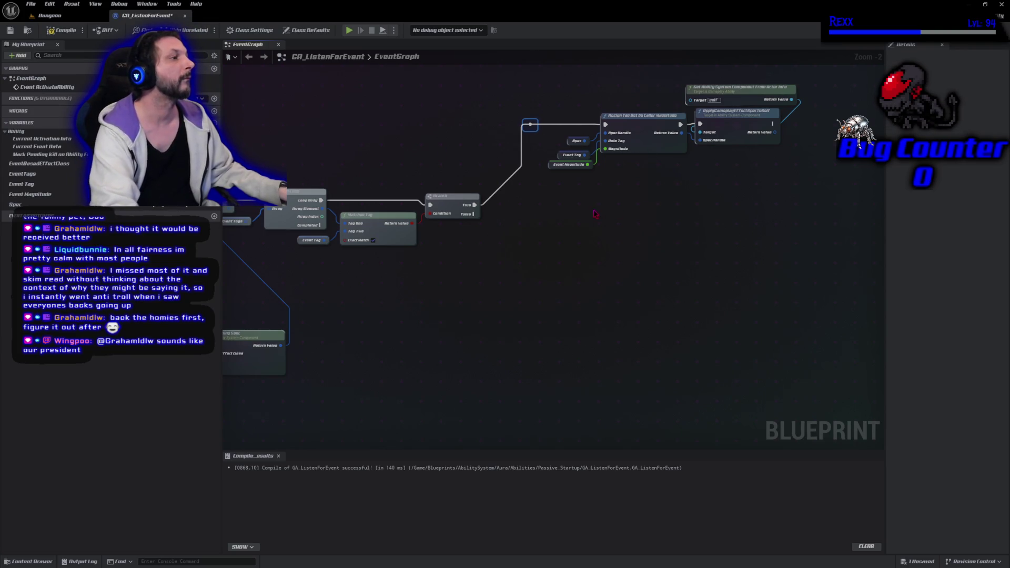
Step: Paste a copy of Assign Tag Set by Caller Magnitude below the original
{"action": "left_click", "coordinate": [643, 151]}
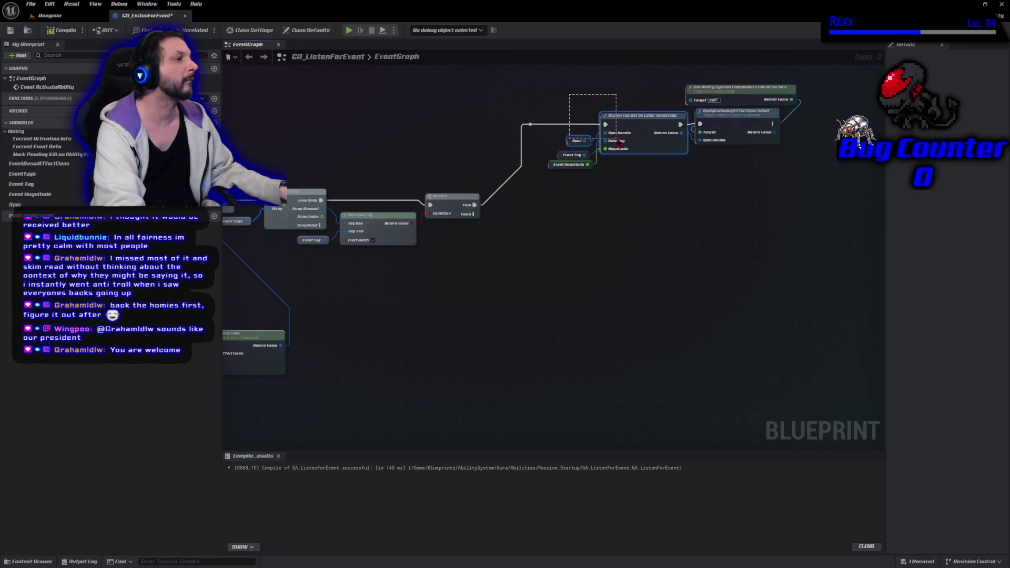
{"action": "key", "text": "ctrl+v"}
{"action": "left_click_drag", "start_coordinate": [564, 227], "coordinate": [546, 259]}
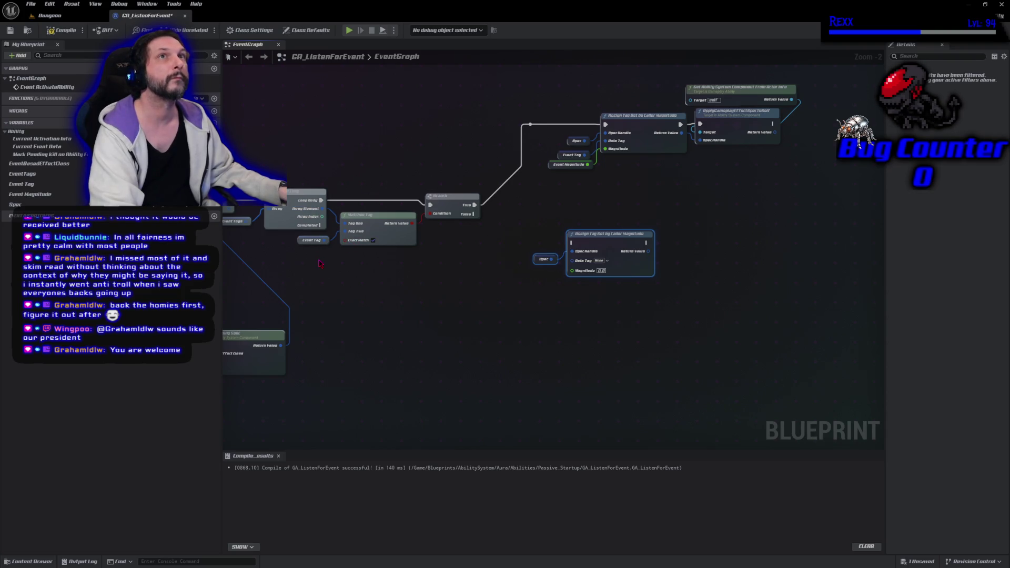
Step: Drag a wire toward the lower assignment node and compile the blueprint
{"action": "mouse_move", "coordinate": [322, 208]}
{"action": "left_mouse_down"}
{"action": "mouse_move", "coordinate": [579, 278]}
{"action": "mouse_move", "coordinate": [572, 259]}
{"action": "left_mouse_up"}
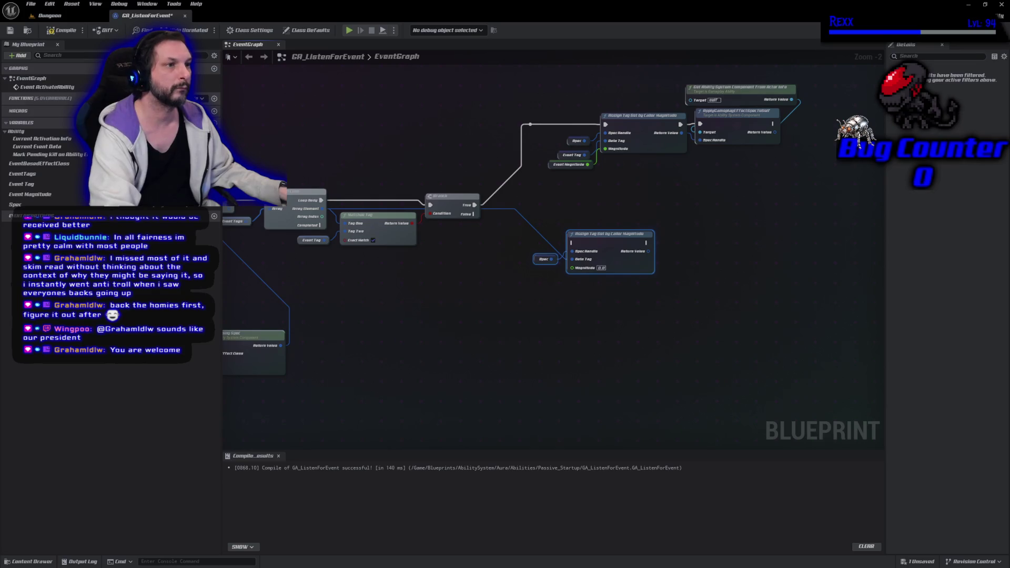
{"action": "left_click", "coordinate": [60, 29]}
{"action": "left_click", "coordinate": [485, 399]}
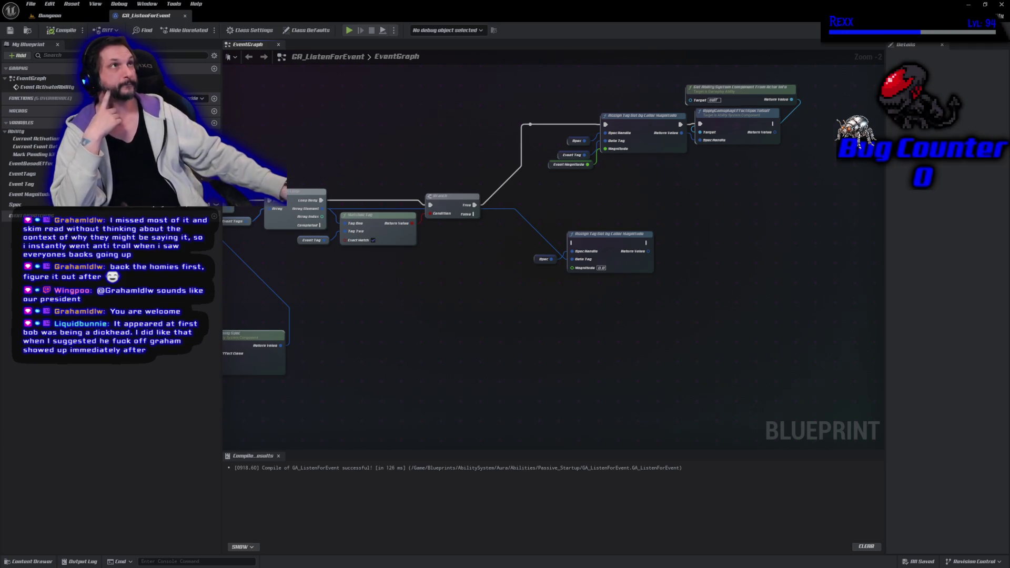
Step: Link Branch False to the copied Assign Tag Set by Caller Magnitude, recompile, and Save All
{"action": "mouse_move", "coordinate": [475, 214]}
{"action": "left_mouse_down"}
{"action": "mouse_move", "coordinate": [495, 231]}
{"action": "mouse_move", "coordinate": [572, 243]}
{"action": "left_mouse_up"}
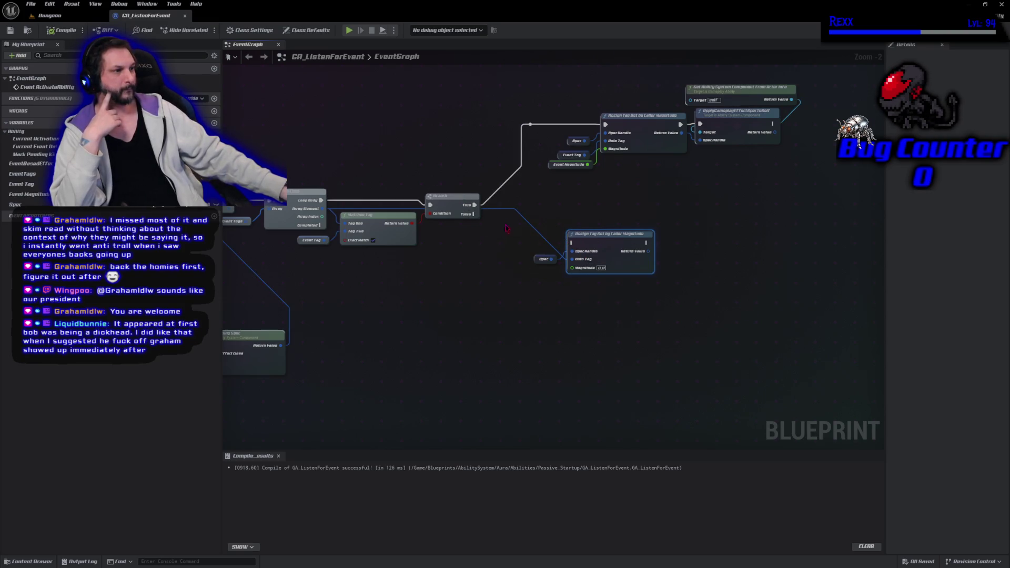
{"action": "mouse_move", "coordinate": [474, 214]}
{"action": "left_mouse_down"}
{"action": "mouse_move", "coordinate": [547, 247]}
{"action": "mouse_move", "coordinate": [572, 243]}
{"action": "left_mouse_up"}
{"action": "left_click", "coordinate": [62, 30]}
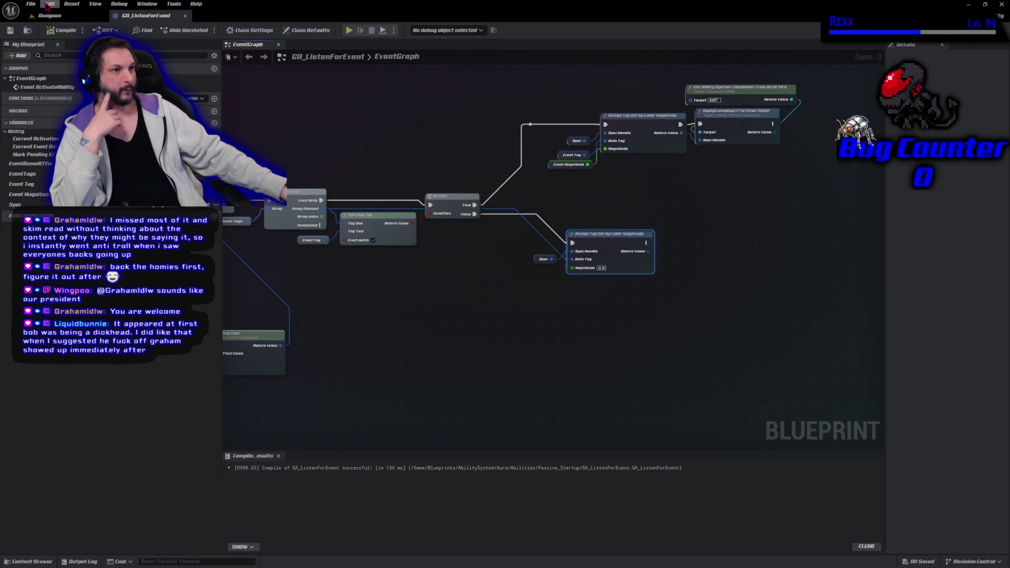
{"action": "left_click", "coordinate": [31, 4]}
{"action": "left_click", "coordinate": [54, 55]}
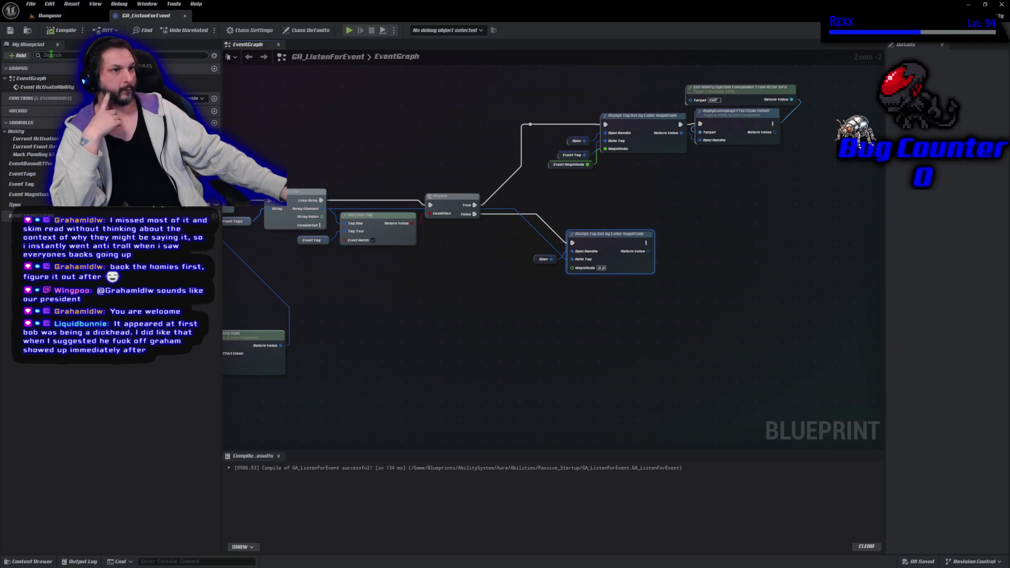
{"action": "left_click", "coordinate": [408, 319]}
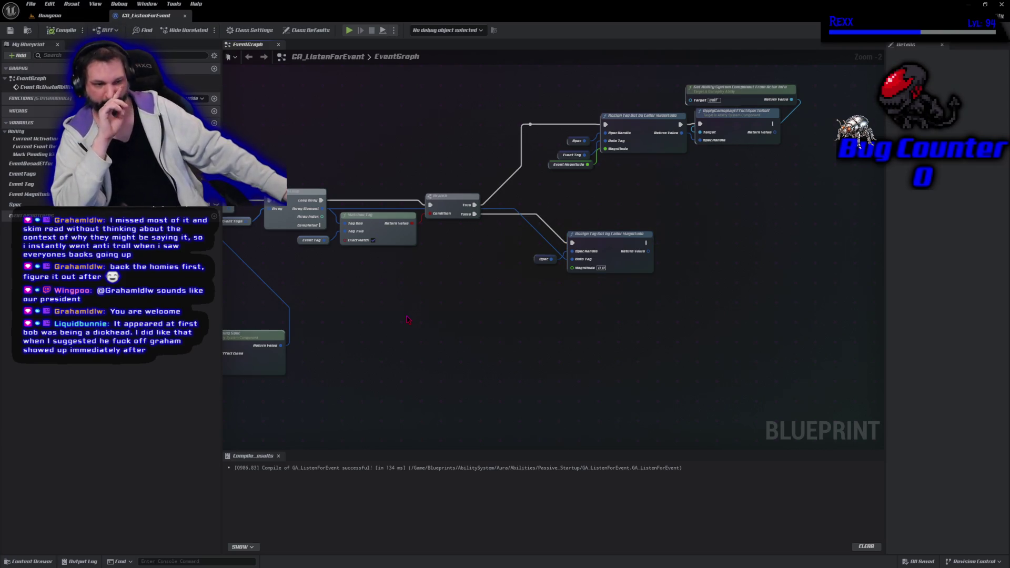
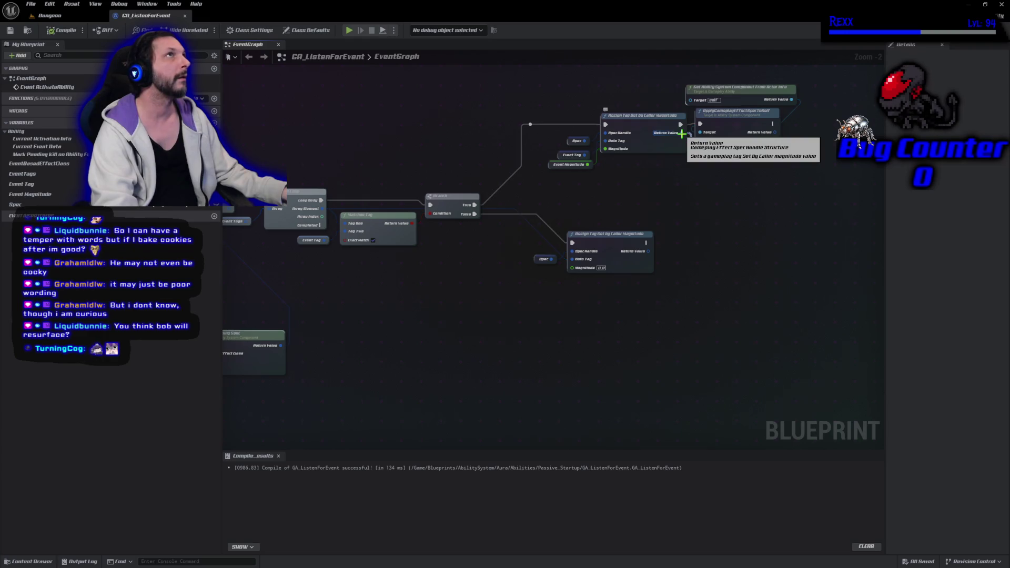
Step: Feed the spec handle into Apply Gameplay Effect Spec to Self, triggered when the ForEachLoop completes
{"action": "left_click_drag", "start_coordinate": [682, 134], "coordinate": [699, 140]}
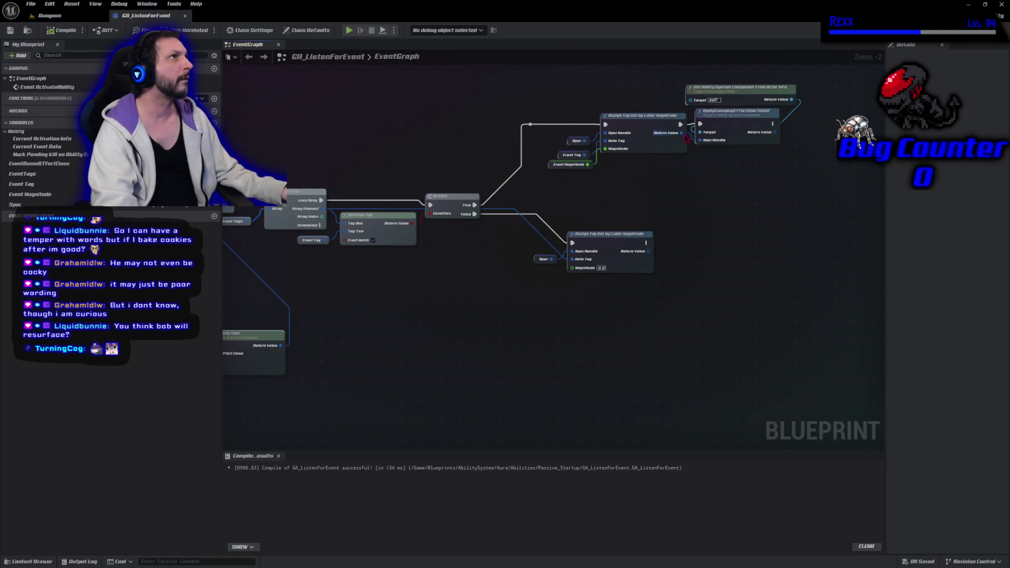
{"action": "left_click_drag", "start_coordinate": [686, 138], "coordinate": [677, 144]}
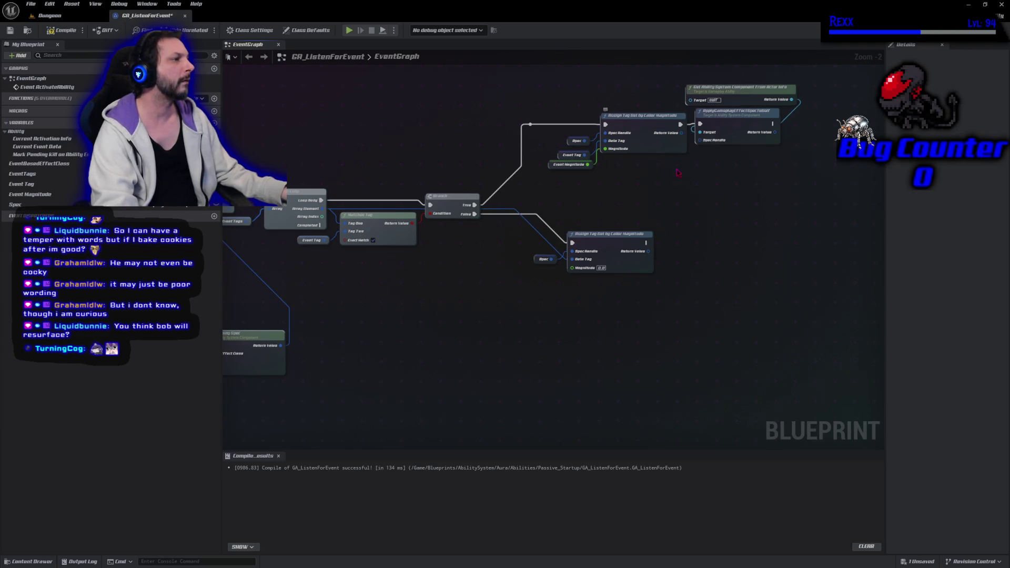
{"action": "mouse_move", "coordinate": [802, 76]}
{"action": "left_mouse_down"}
{"action": "mouse_move", "coordinate": [732, 119]}
{"action": "mouse_move", "coordinate": [735, 138]}
{"action": "mouse_move", "coordinate": [599, 329]}
{"action": "mouse_move", "coordinate": [487, 360]}
{"action": "mouse_move", "coordinate": [431, 333]}
{"action": "left_mouse_up"}
{"action": "mouse_move", "coordinate": [321, 226]}
{"action": "left_mouse_down"}
{"action": "mouse_move", "coordinate": [376, 240]}
{"action": "mouse_move", "coordinate": [398, 333]}
{"action": "left_mouse_up"}
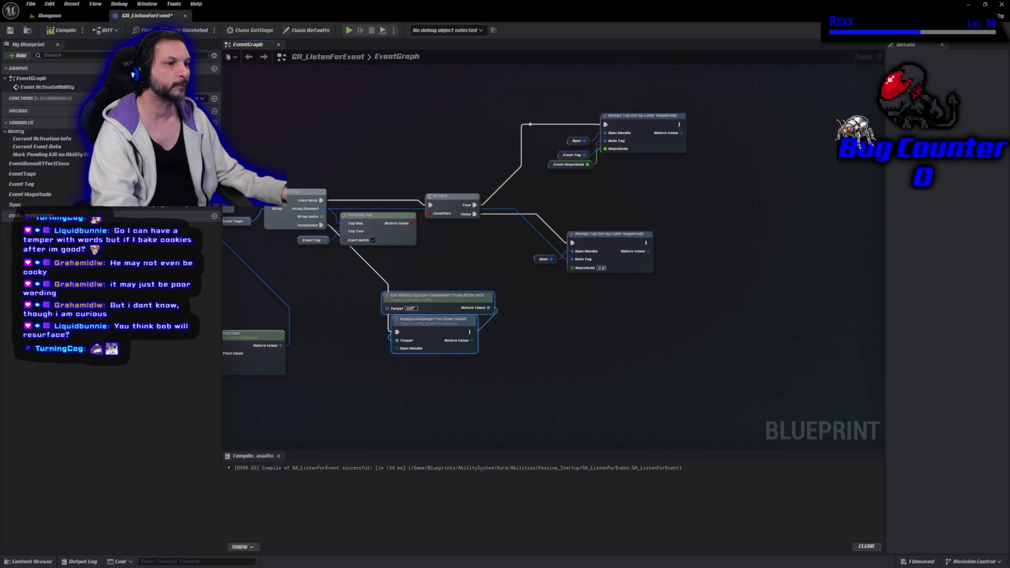
Step: Connect the Spec variable to the Spec Handle pin and compile GA_ListenForEvent
{"action": "left_click", "coordinate": [32, 204]}
{"action": "mouse_move", "coordinate": [31, 204]}
{"action": "left_mouse_down"}
{"action": "mouse_move", "coordinate": [348, 327]}
{"action": "mouse_move", "coordinate": [405, 363]}
{"action": "mouse_move", "coordinate": [398, 348]}
{"action": "left_mouse_up"}
{"action": "left_click", "coordinate": [62, 30]}
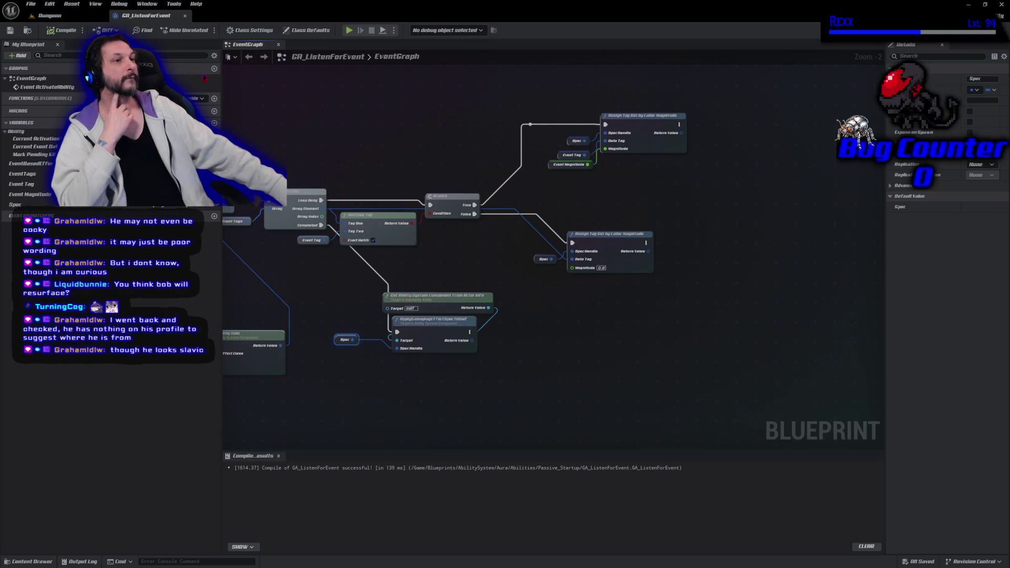
Step: From the Dungeon level tab, use File > Save All, then start Play-in-Editor
{"action": "left_click", "coordinate": [63, 16]}
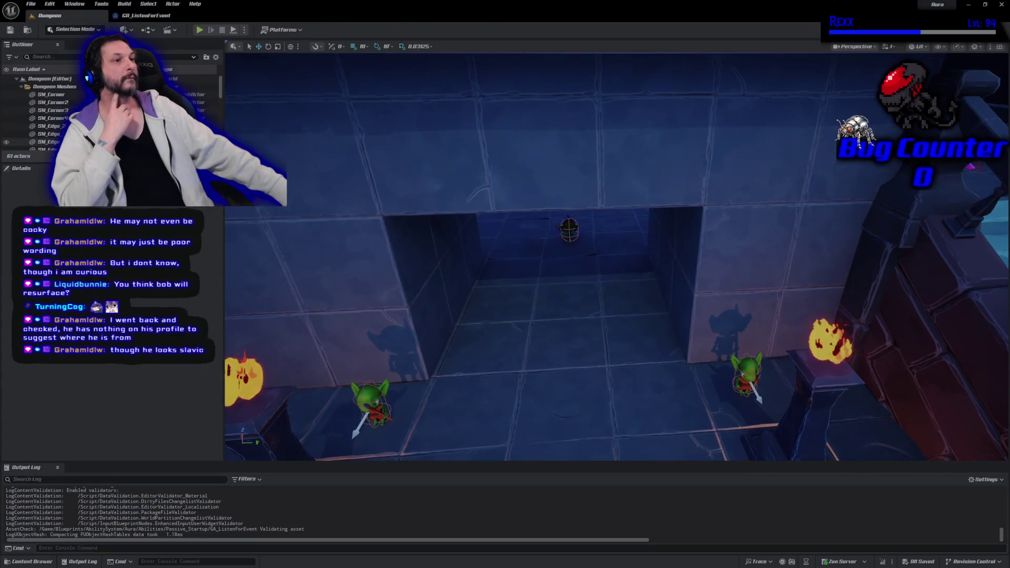
{"action": "left_click", "coordinate": [35, 7]}
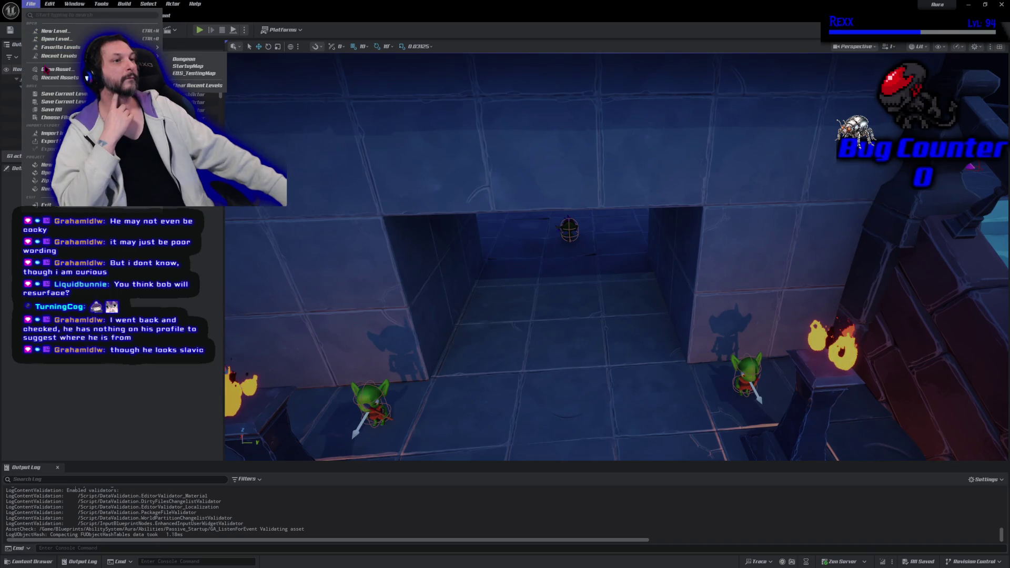
{"action": "left_click", "coordinate": [60, 113]}
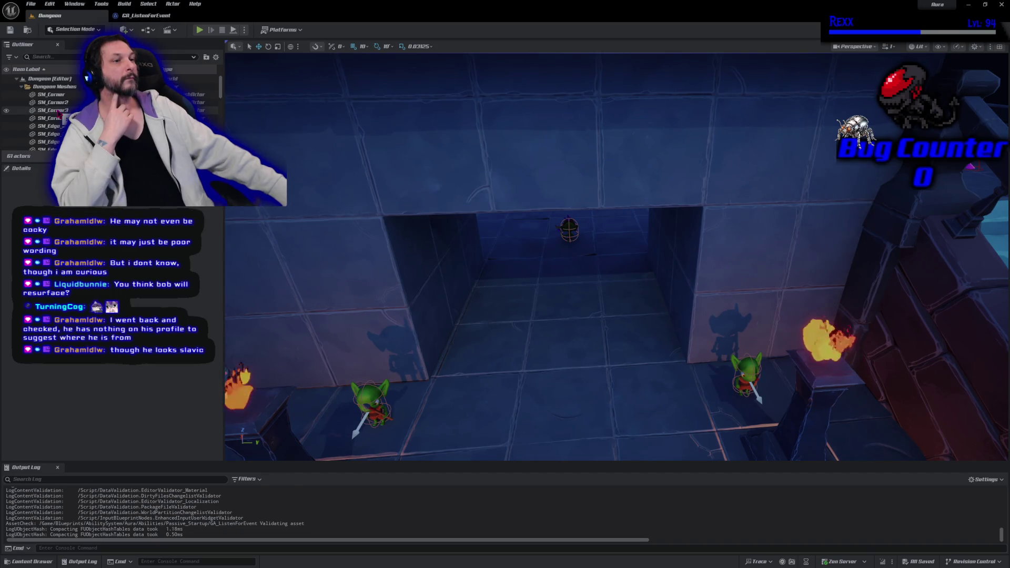
{"action": "left_click", "coordinate": [31, 3]}
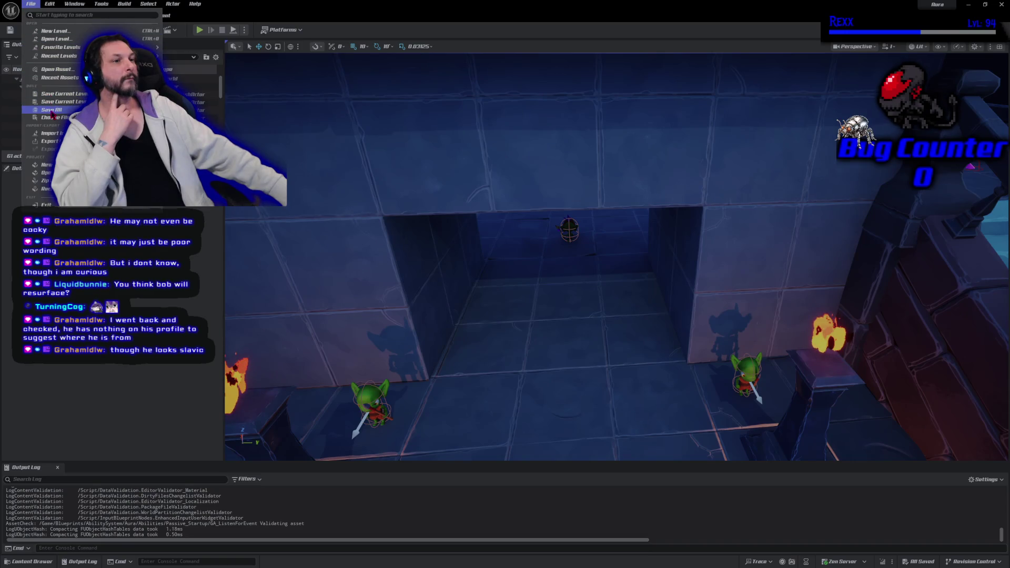
{"action": "left_click", "coordinate": [51, 110]}
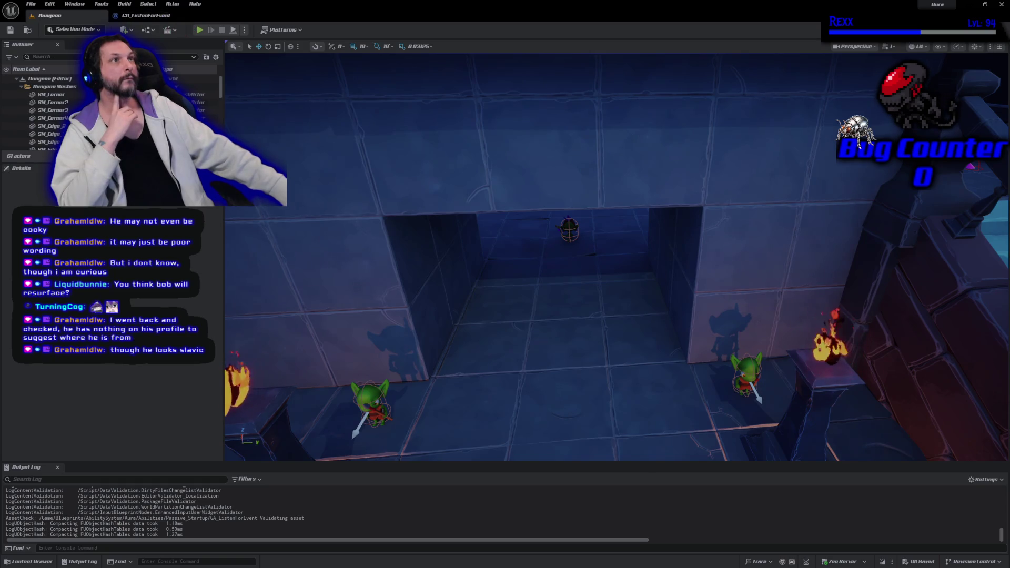
{"action": "left_click", "coordinate": [199, 30]}
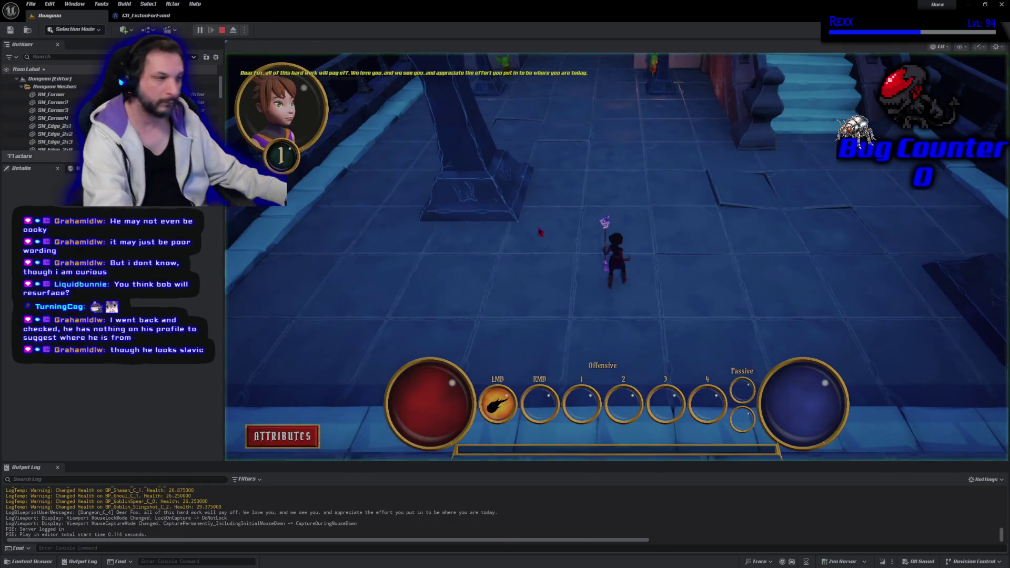
Step: Kill the goblins and the blue enemy with fire bolts, then move into the next area
{"action": "left_click", "coordinate": [552, 113]}
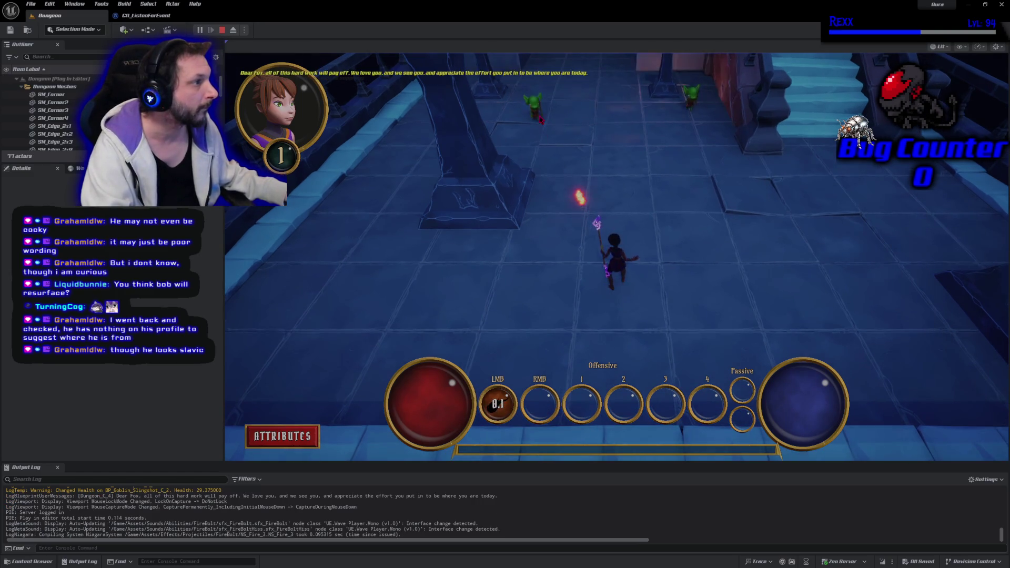
{"action": "left_click", "coordinate": [661, 164]}
{"action": "left_click", "coordinate": [652, 263]}
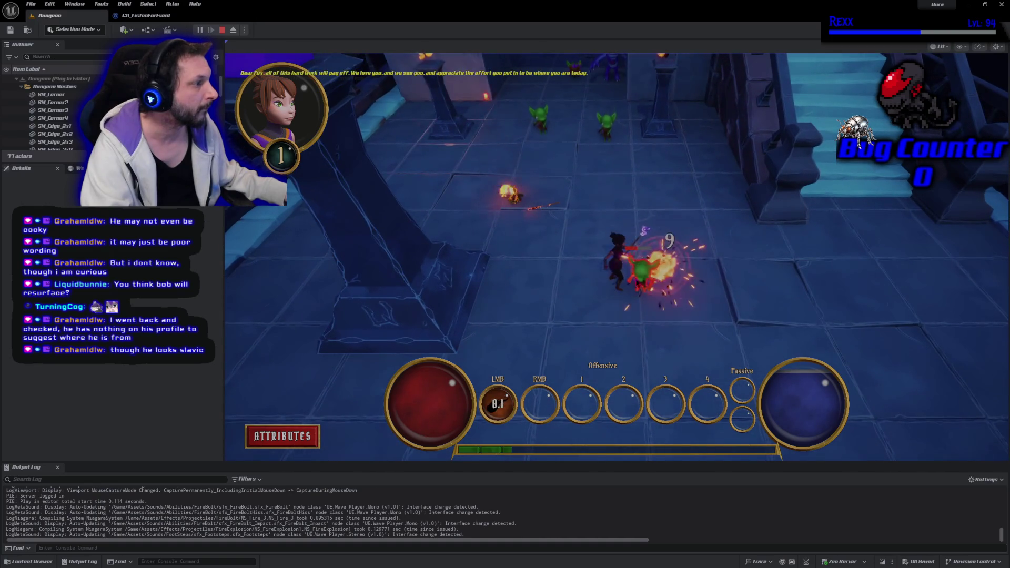
{"action": "left_click", "coordinate": [605, 160]}
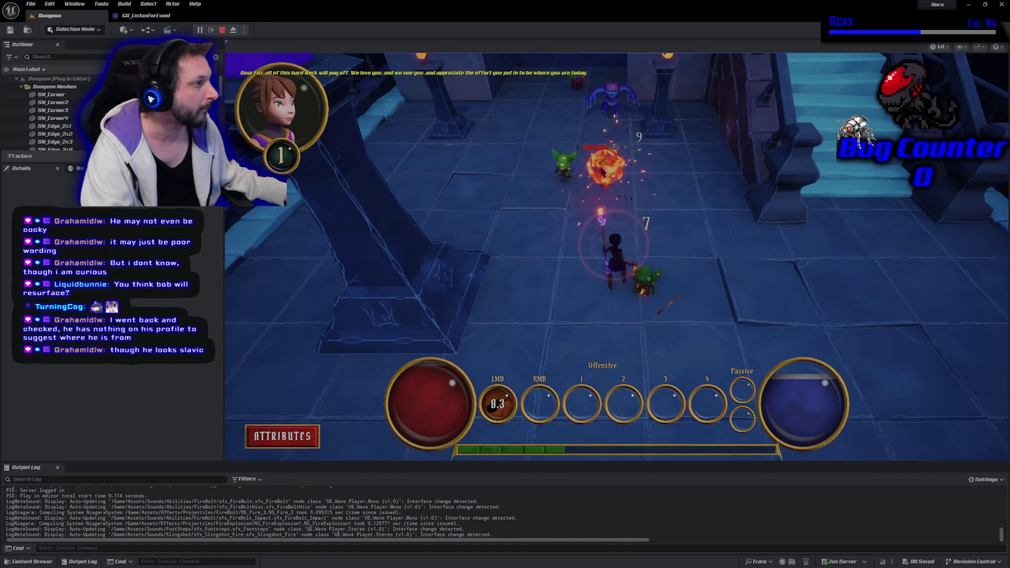
{"action": "left_click", "coordinate": [594, 163]}
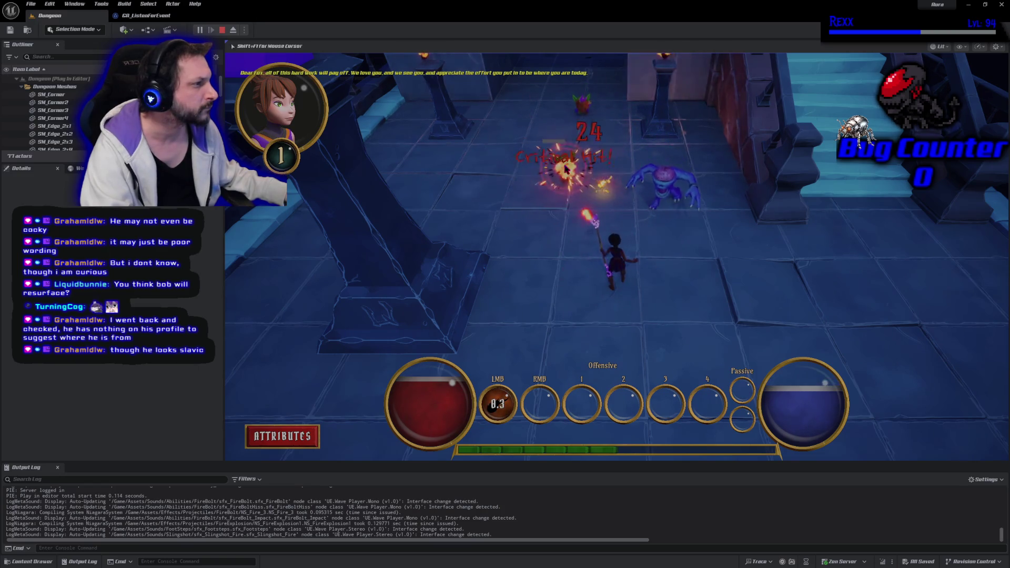
{"action": "left_click", "coordinate": [592, 213]}
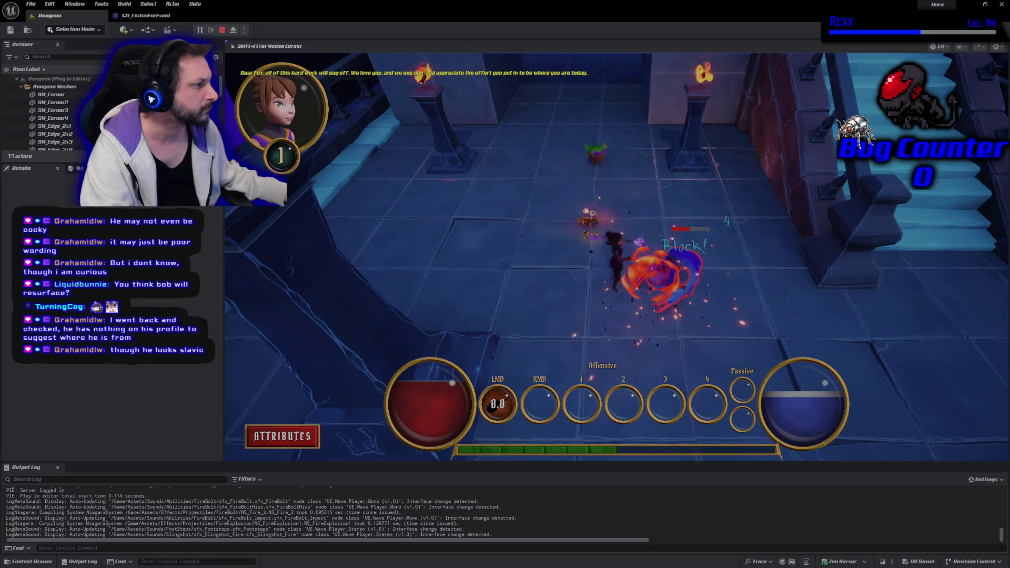
{"action": "left_click", "coordinate": [663, 253]}
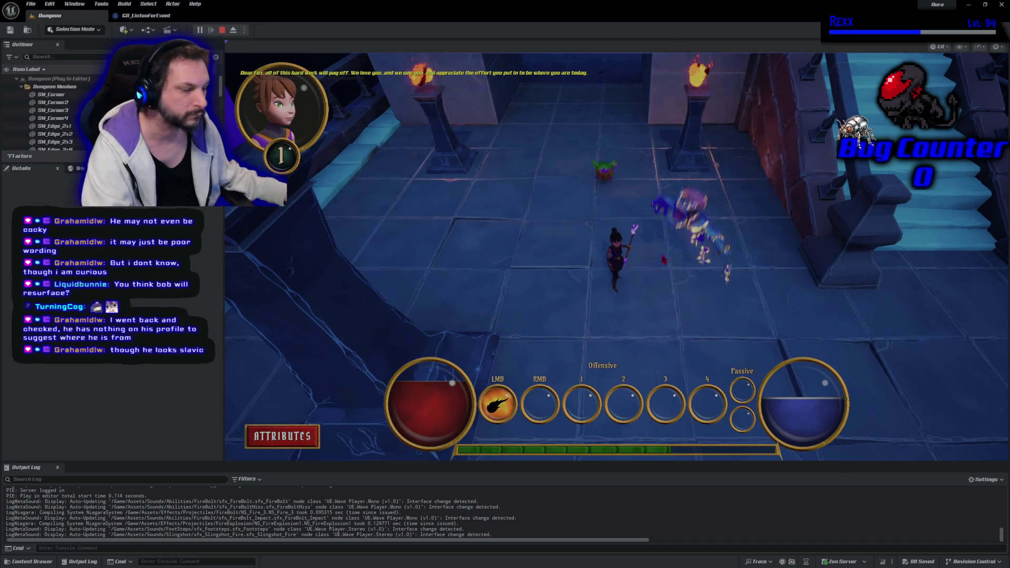
{"action": "left_click", "coordinate": [652, 252]}
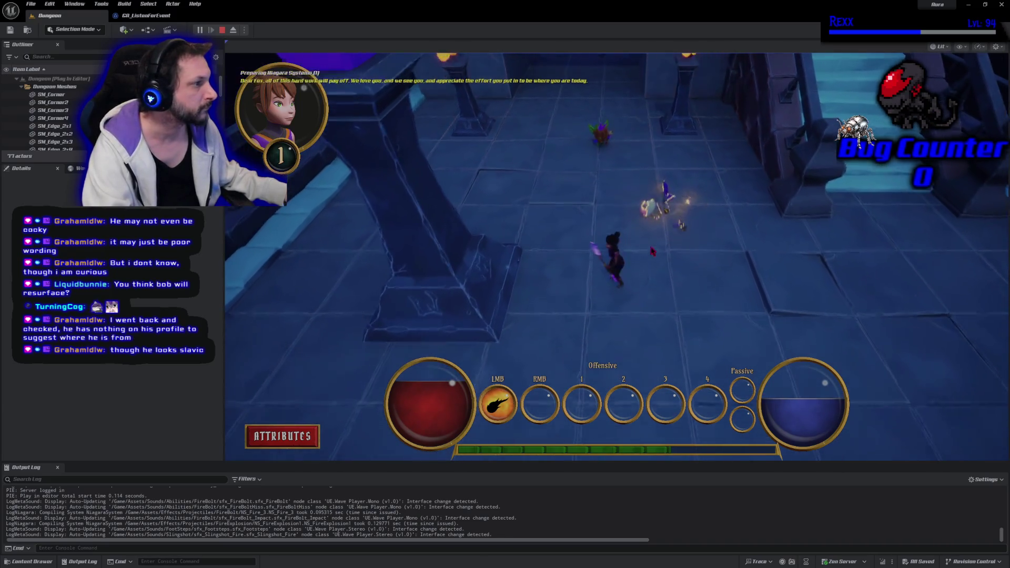
{"action": "left_click", "coordinate": [652, 252]}
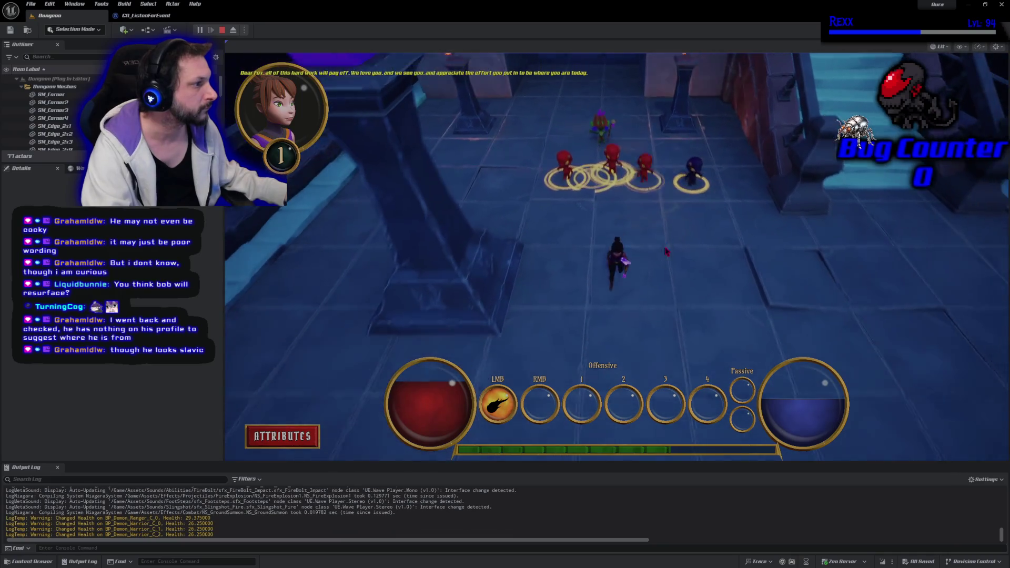
Step: Fire bolts at the advancing demons while running up the corridor
{"action": "left_click", "coordinate": [702, 120]}
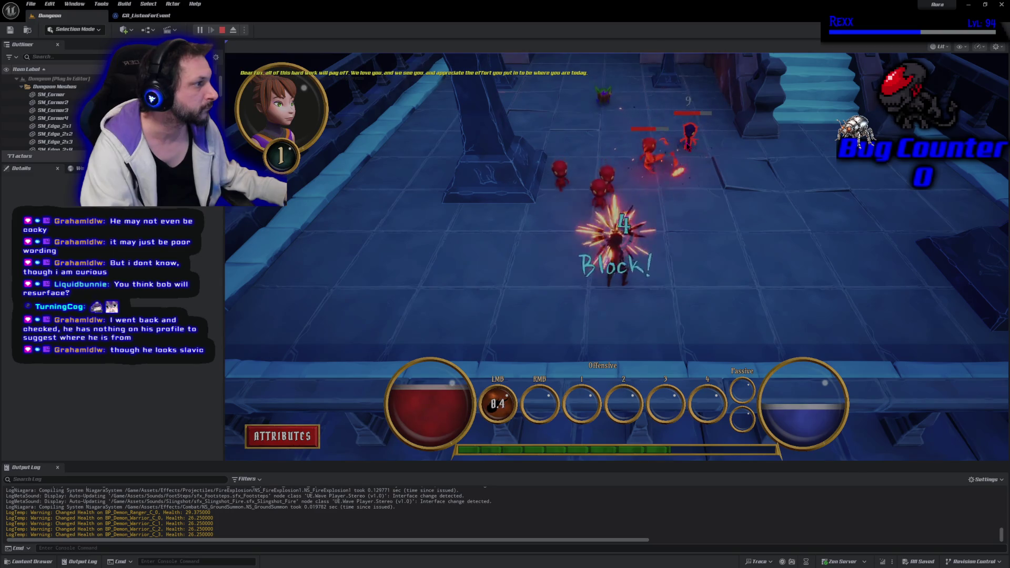
{"action": "left_click", "coordinate": [656, 204]}
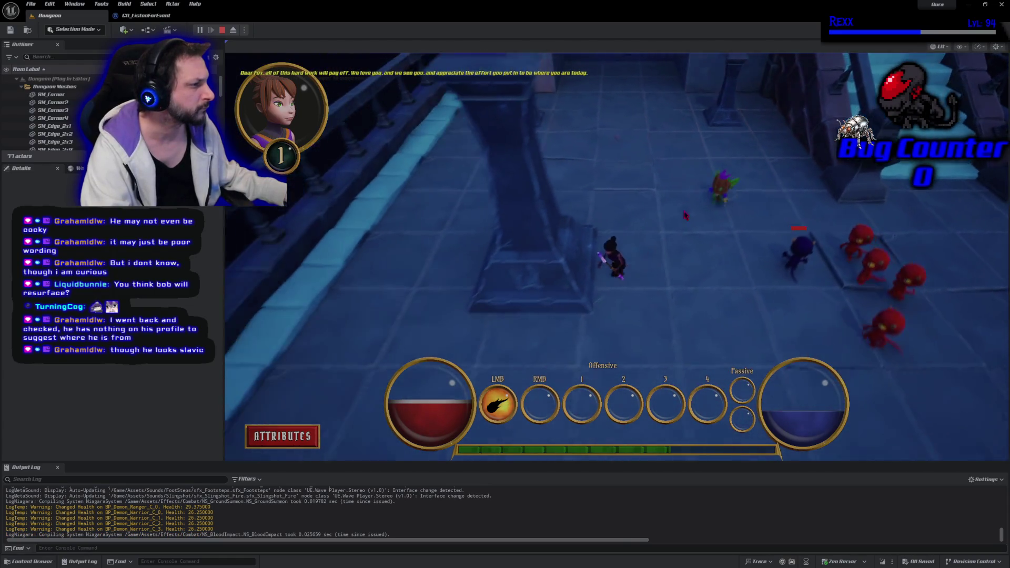
{"action": "left_click", "coordinate": [722, 169]}
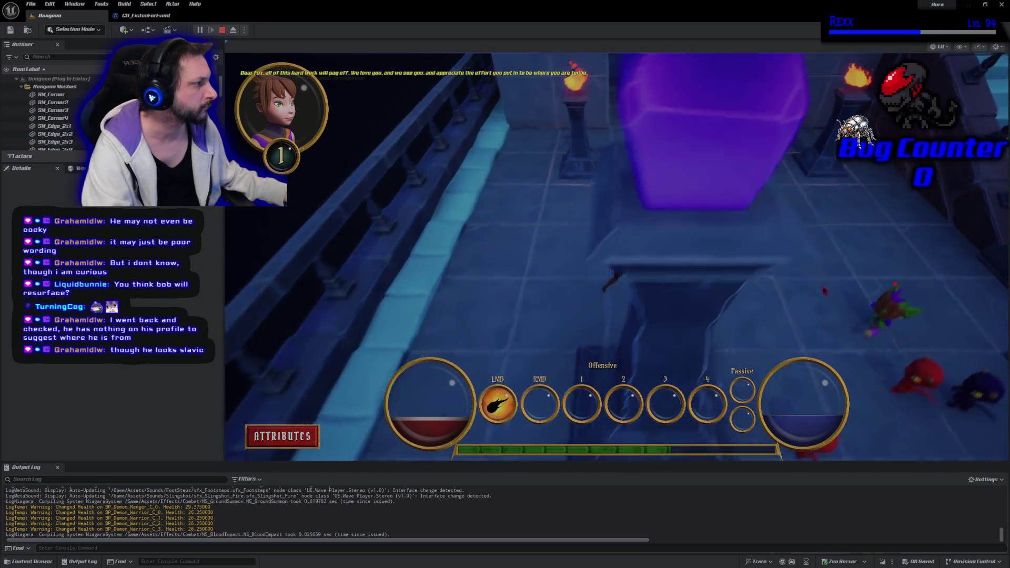
{"action": "left_click", "coordinate": [723, 310]}
{"action": "left_click", "coordinate": [723, 310]}
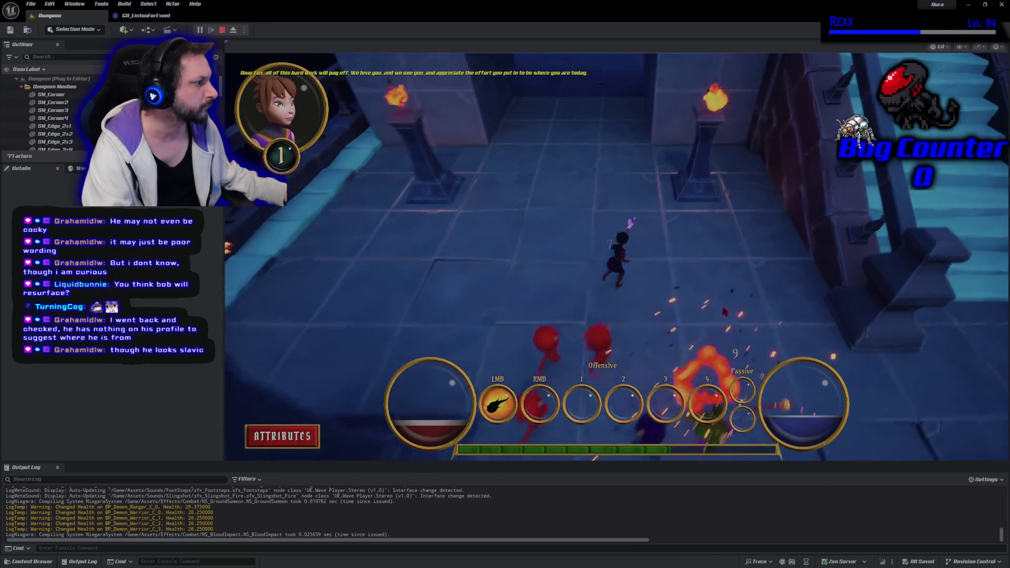
{"action": "left_click", "coordinate": [404, 267]}
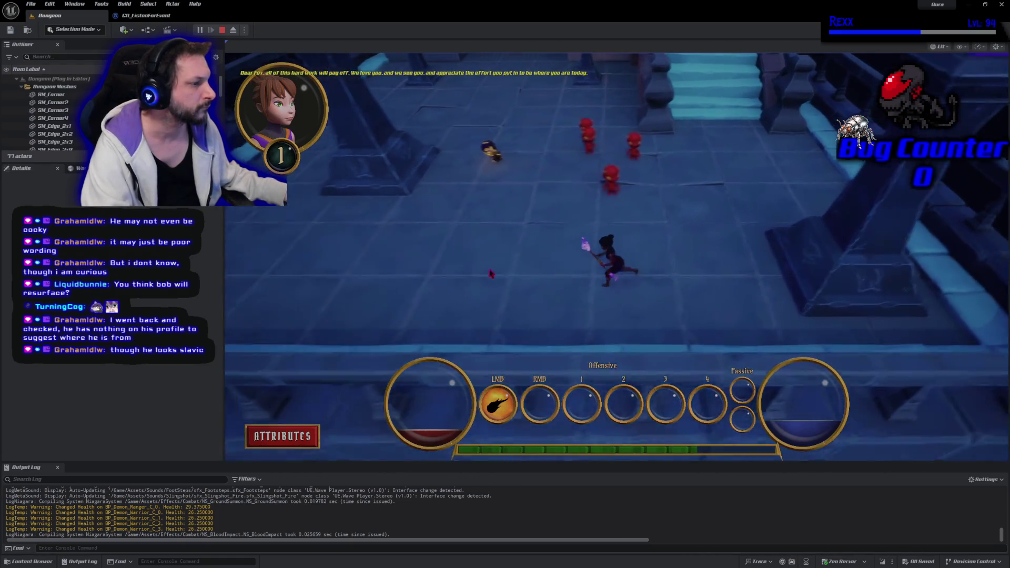
{"action": "left_click", "coordinate": [784, 223]}
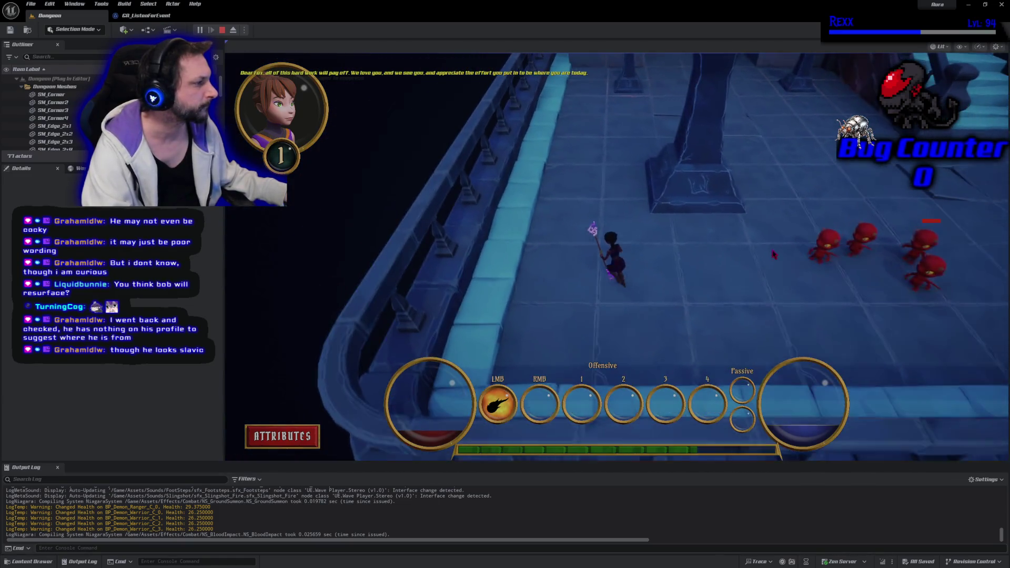
{"action": "left_click", "coordinate": [770, 255]}
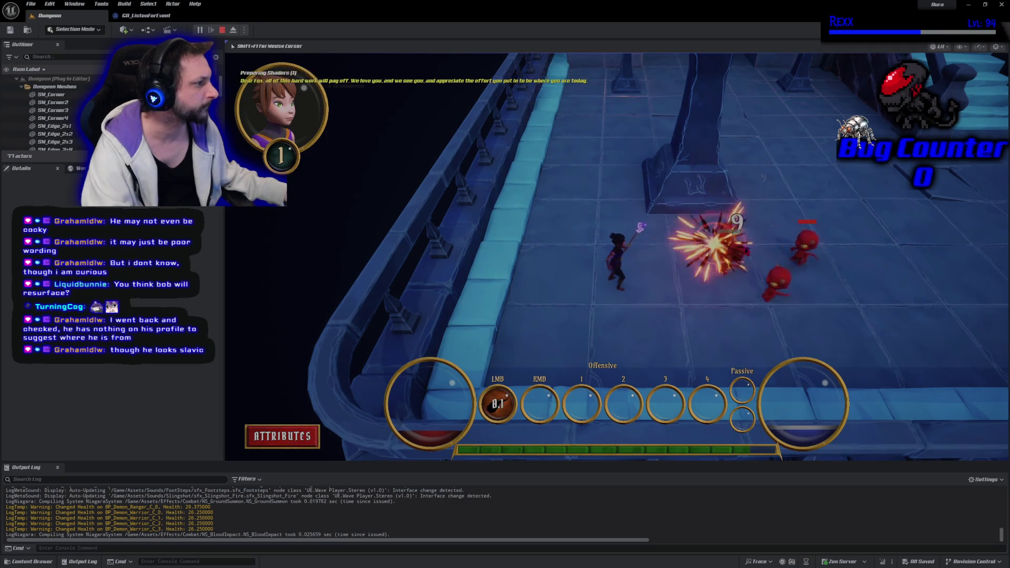
Step: Finish the demons near the torch-lit staircase to reach Level 2, then open the Attributes menu
{"action": "left_click", "coordinate": [699, 255]}
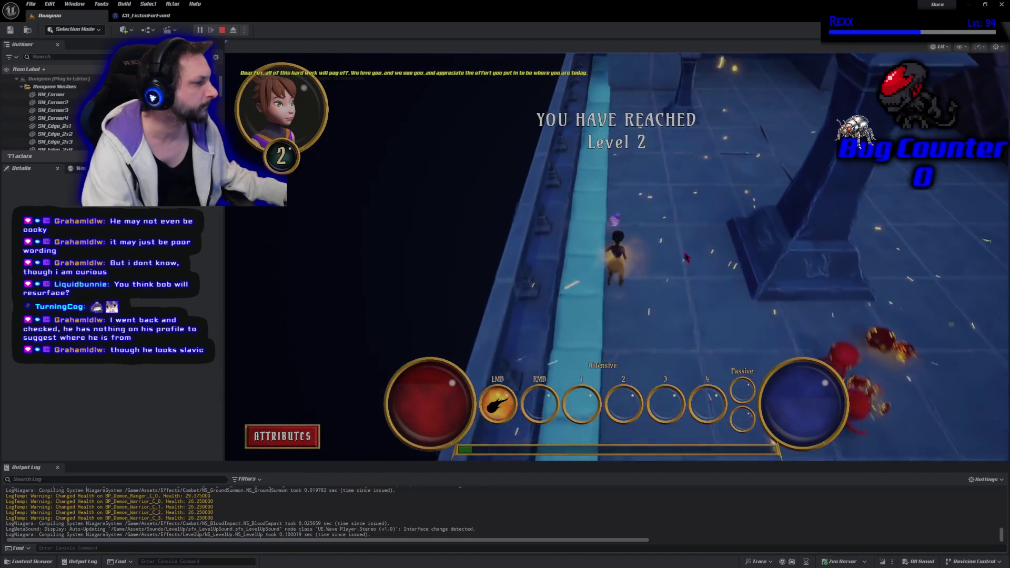
{"action": "left_click", "coordinate": [670, 251]}
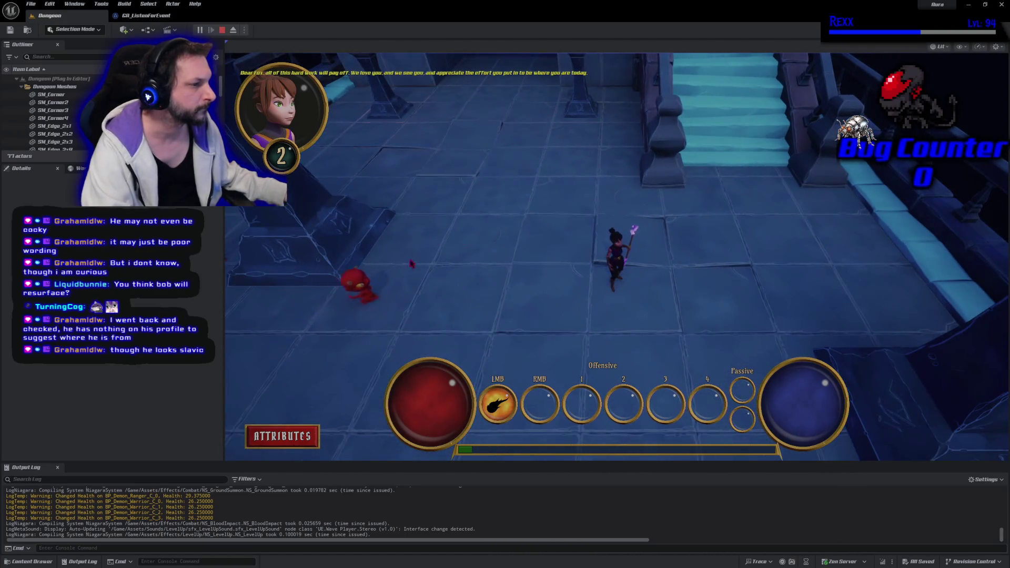
{"action": "left_click", "coordinate": [473, 278]}
{"action": "left_click", "coordinate": [589, 263]}
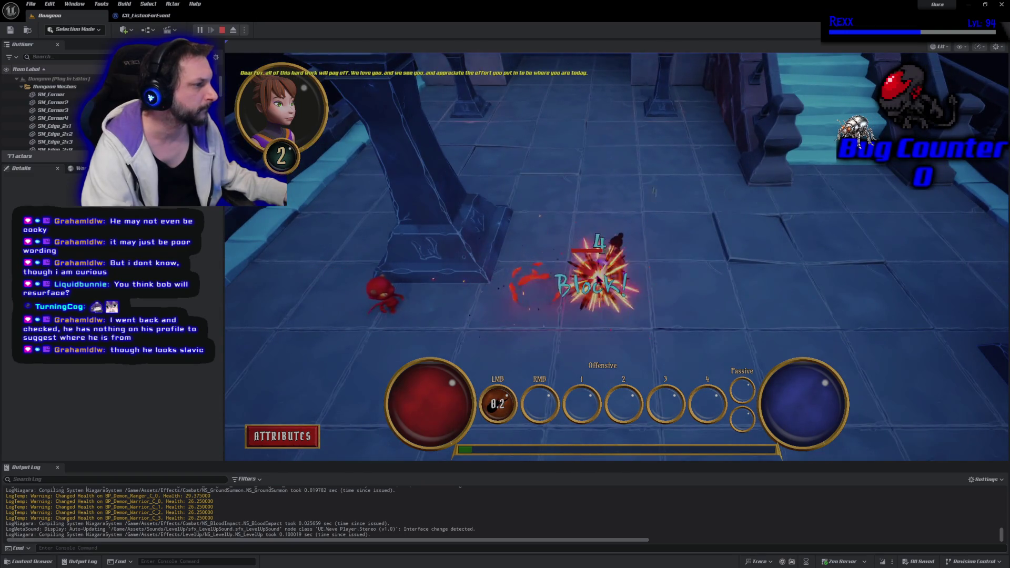
{"action": "left_click", "coordinate": [592, 271]}
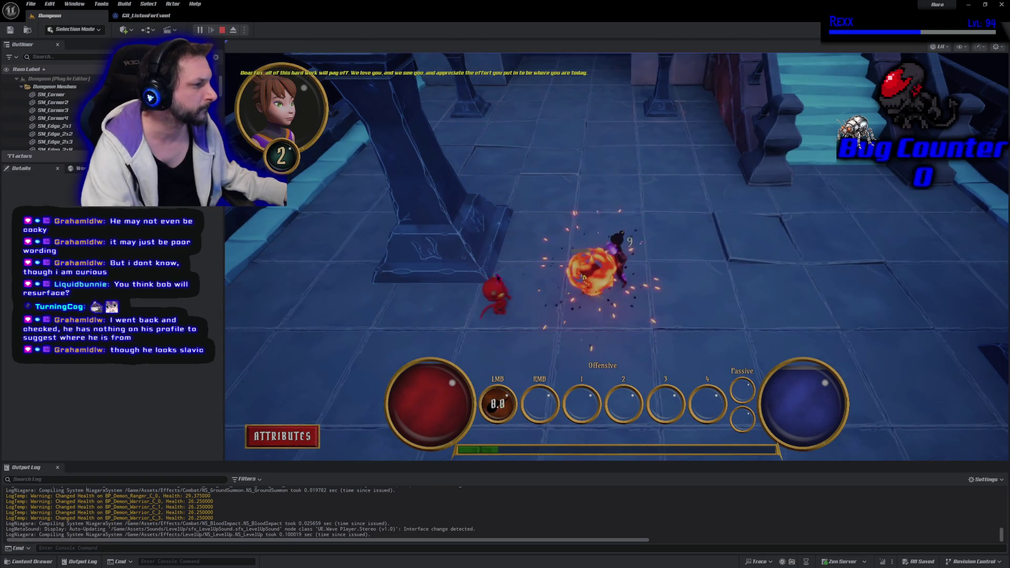
{"action": "left_click", "coordinate": [577, 301]}
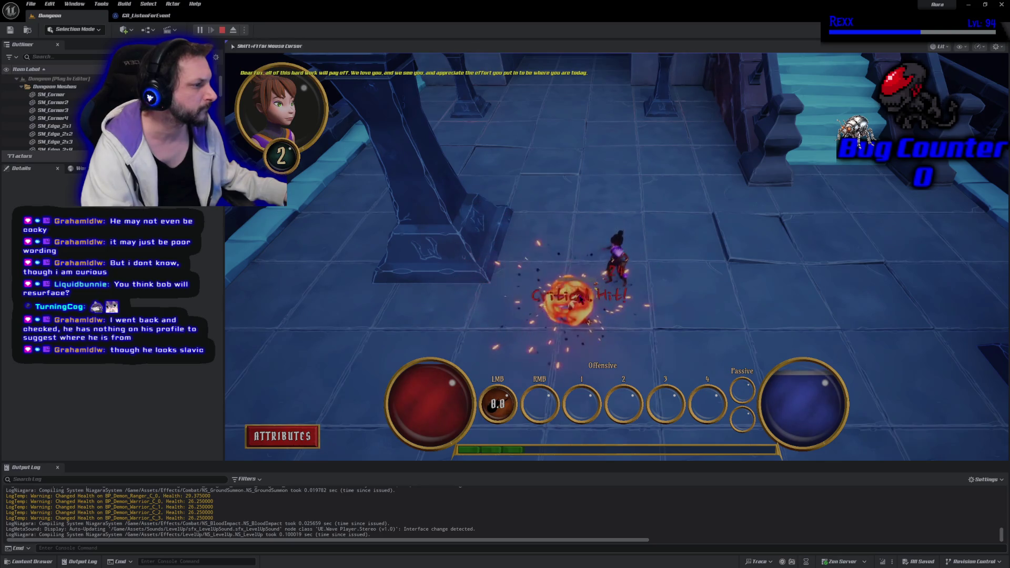
{"action": "left_click", "coordinate": [282, 436]}
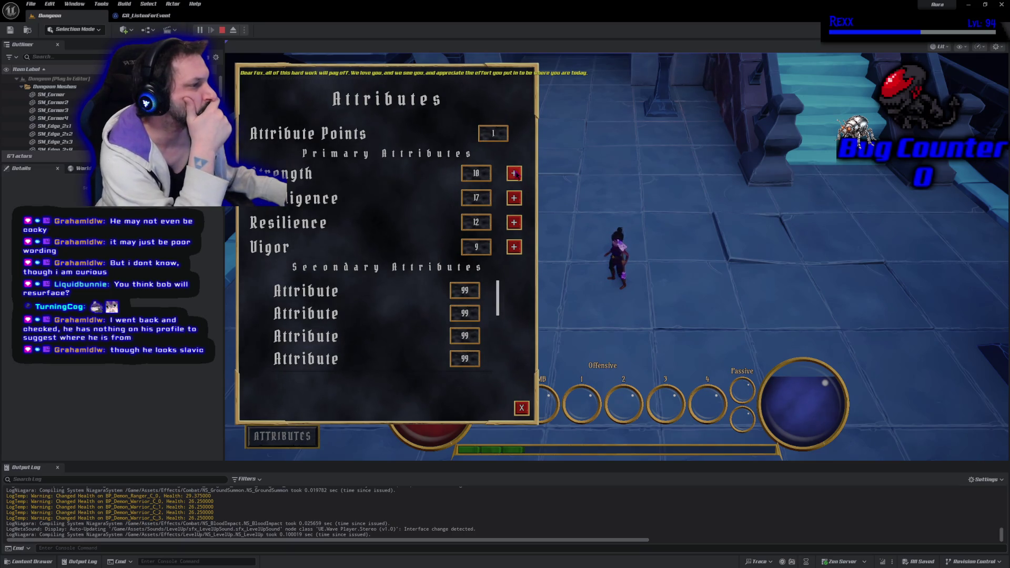
Step: Spend the attribute point on Vigor, scroll the secondary rows, close the menu, and end the session
{"action": "left_click", "coordinate": [514, 248]}
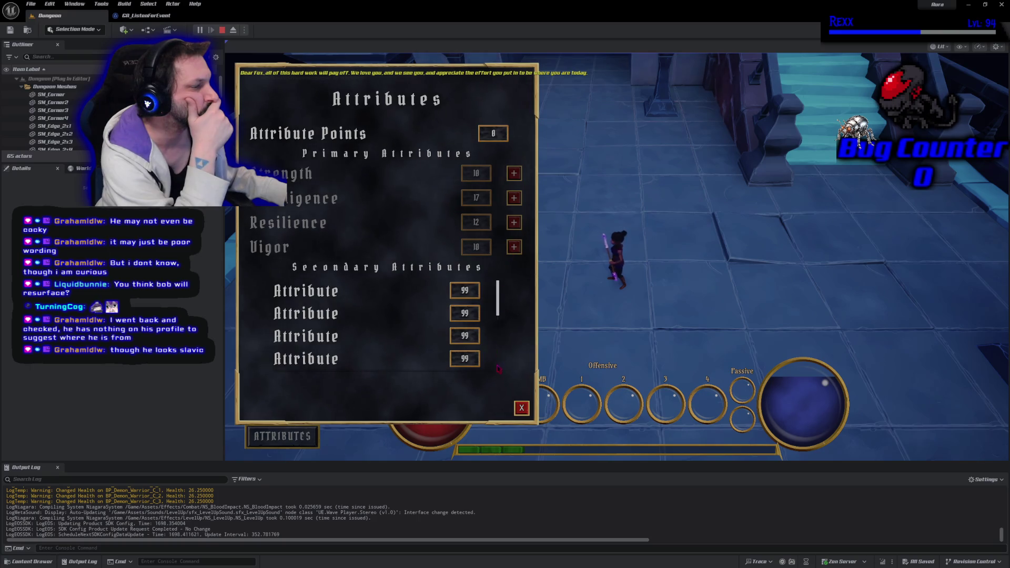
{"action": "scroll", "coordinate": [344, 307], "scroll_direction": "down", "scroll_amount": 3}
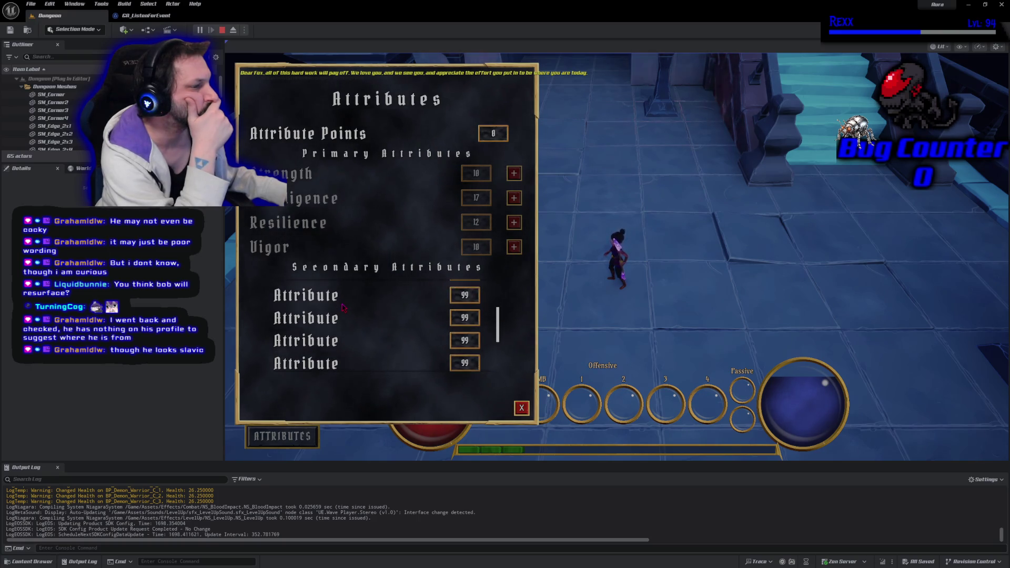
{"action": "scroll", "coordinate": [343, 307], "scroll_direction": "down", "scroll_amount": 2}
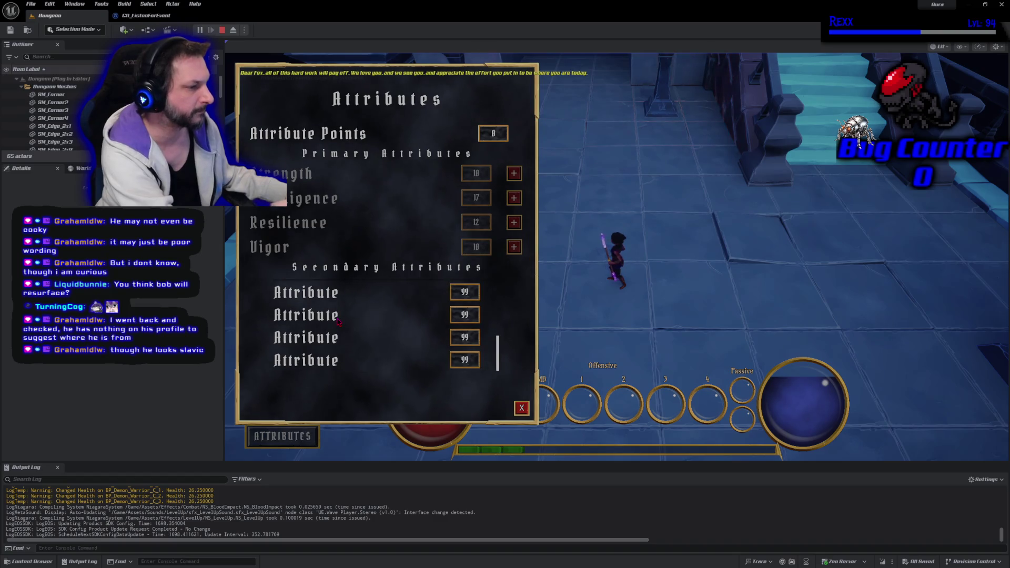
{"action": "scroll", "coordinate": [327, 323], "scroll_direction": "up", "scroll_amount": 5}
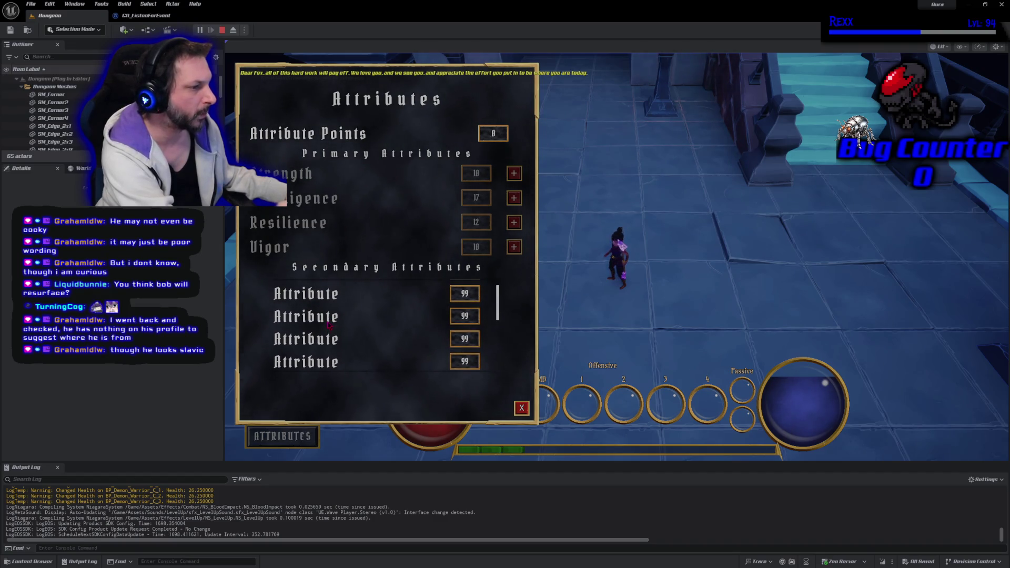
{"action": "left_click", "coordinate": [522, 408]}
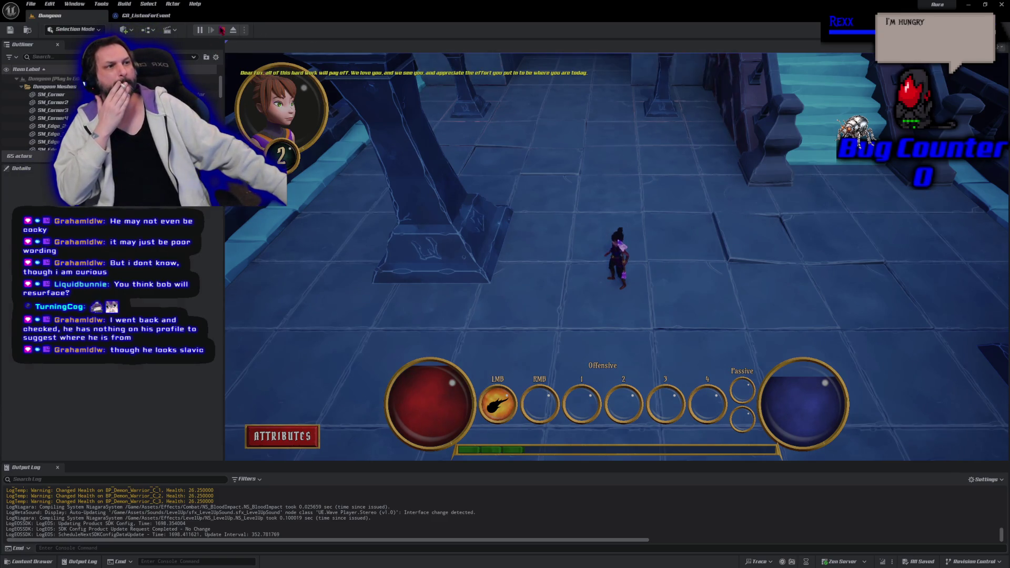
{"action": "key", "text": "Escape"}
Step: Replay and recheck the Attributes menu's secondary rows showing Attribute and 99, then stop playing
{"action": "left_click", "coordinate": [200, 30]}
{"action": "left_click", "coordinate": [282, 436]}
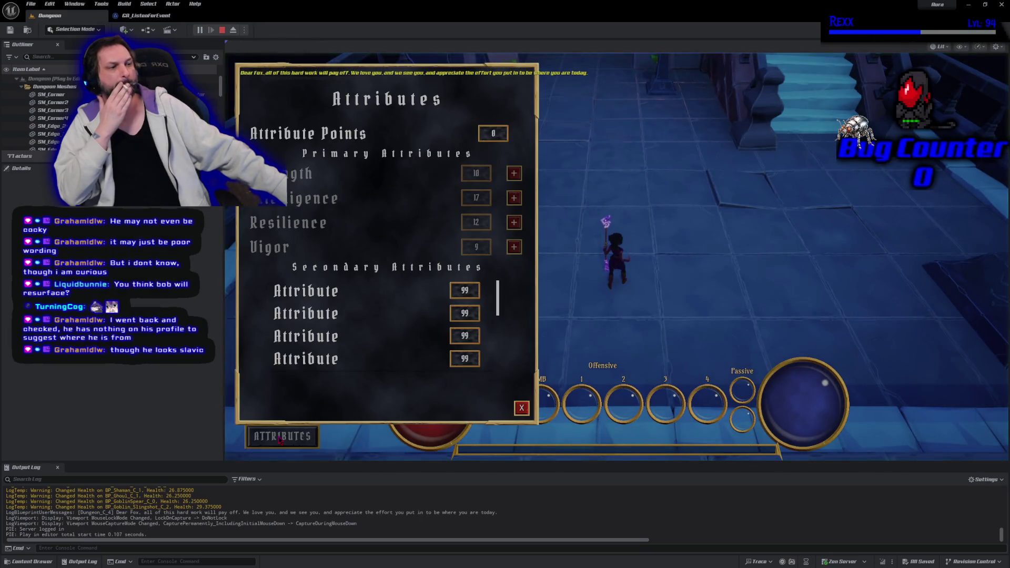
{"action": "scroll", "coordinate": [340, 326], "scroll_direction": "down", "scroll_amount": 3}
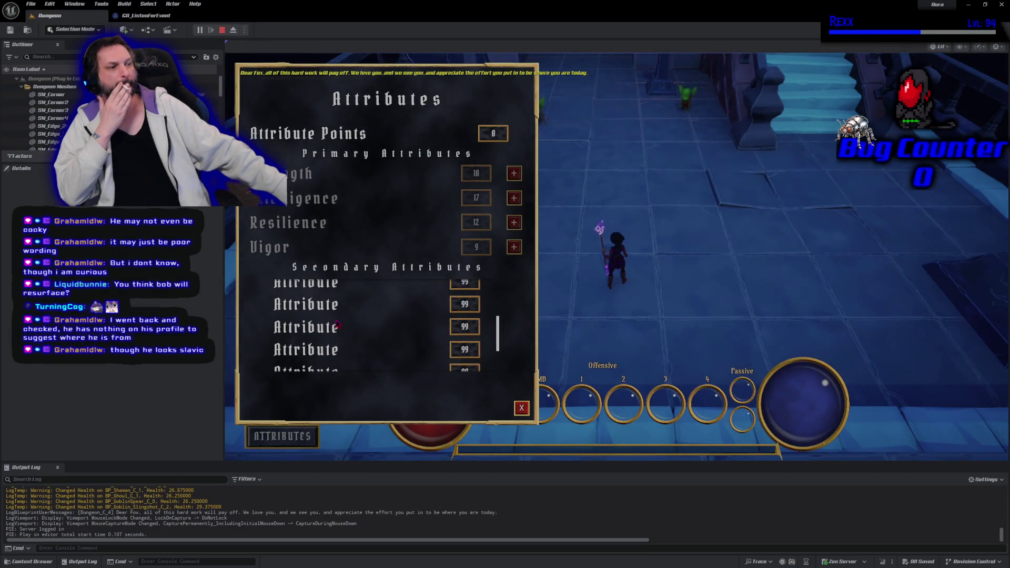
{"action": "scroll", "coordinate": [335, 324], "scroll_direction": "up", "scroll_amount": 3}
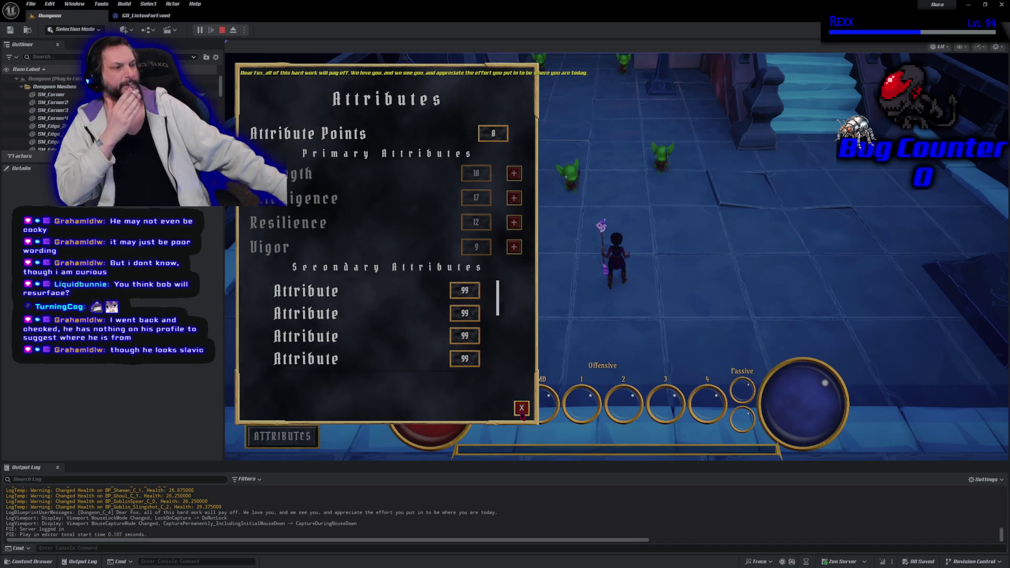
{"action": "left_click", "coordinate": [521, 408]}
{"action": "left_click", "coordinate": [228, 30]}
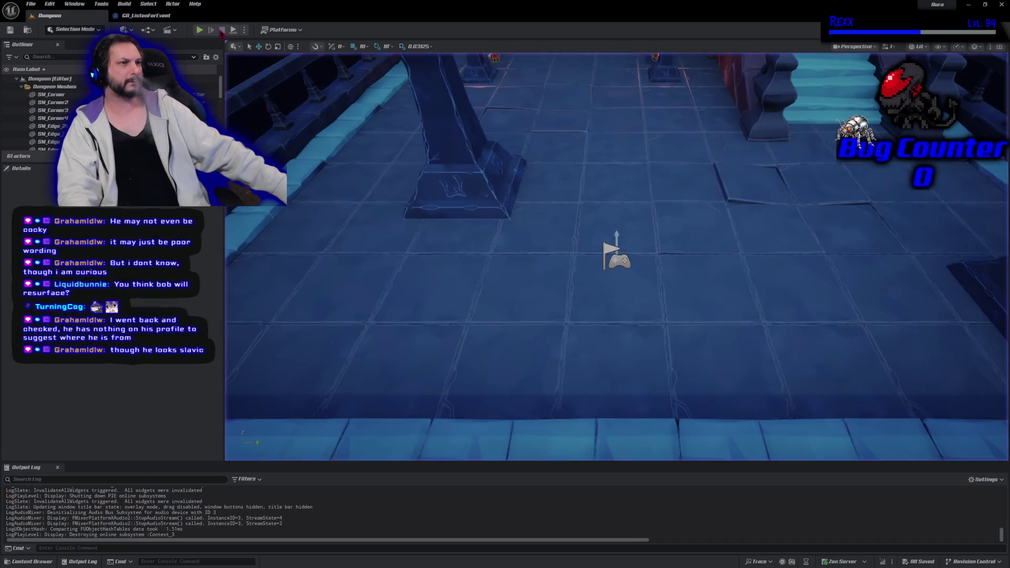
Step: Move the Set Attribute Tags node up and right in WBP_AttributeMenu's EventGraph
{"action": "left_click", "coordinate": [32, 562]}
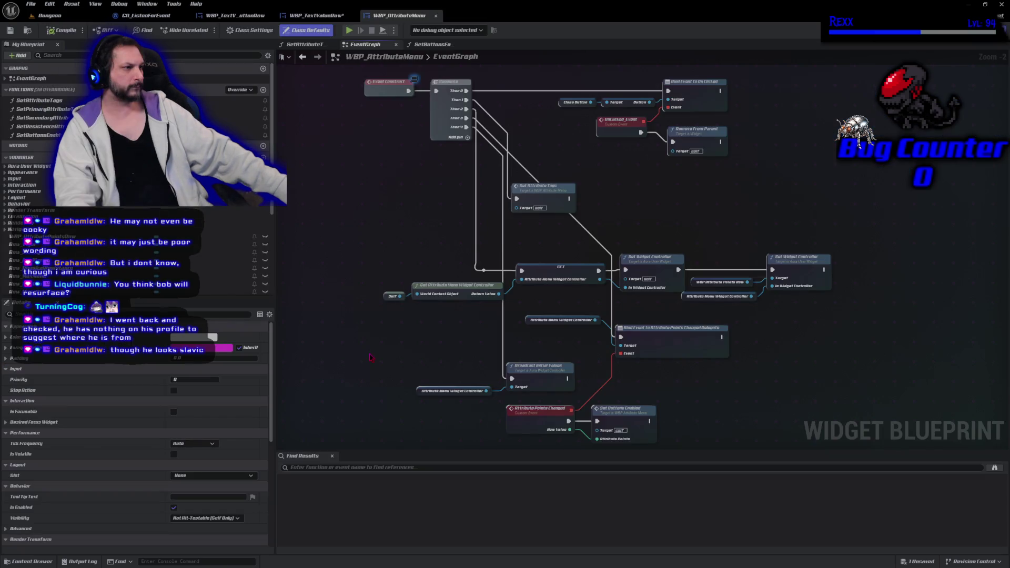
{"action": "mouse_move", "coordinate": [551, 194]}
{"action": "left_mouse_down"}
{"action": "mouse_move", "coordinate": [608, 183]}
{"action": "mouse_move", "coordinate": [607, 173]}
{"action": "left_mouse_up"}
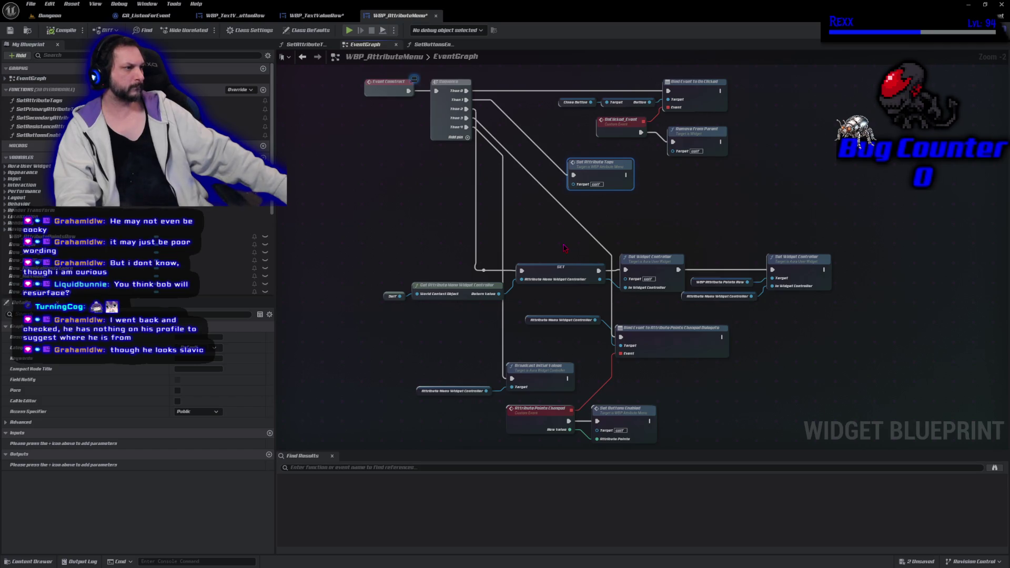
{"action": "left_click_drag", "start_coordinate": [564, 248], "coordinate": [511, 181]}
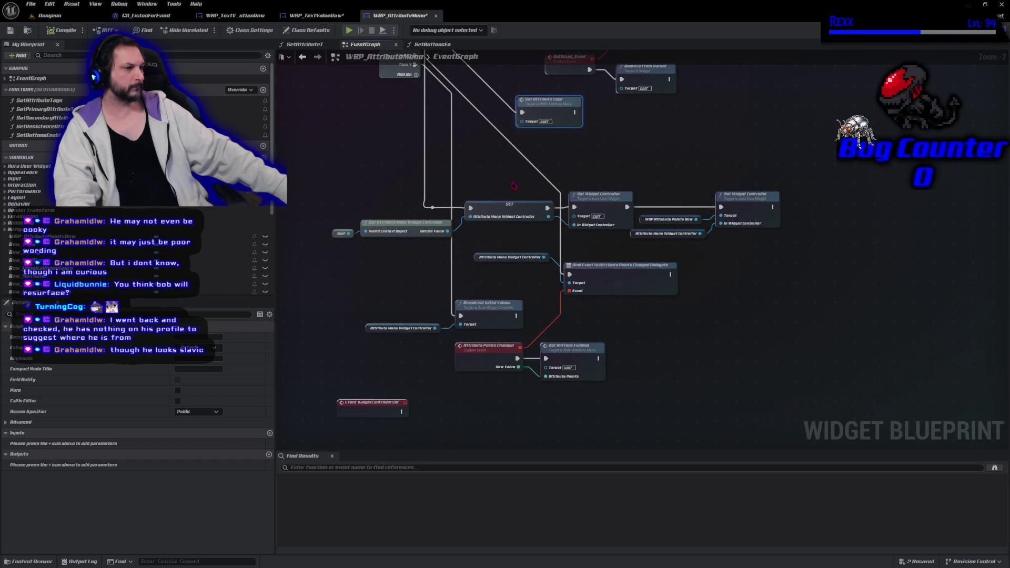
Step: Check the BroadcastInitialValues C++ code in Rider from the Broadcast Initial Values node
{"action": "left_click", "coordinate": [486, 305]}
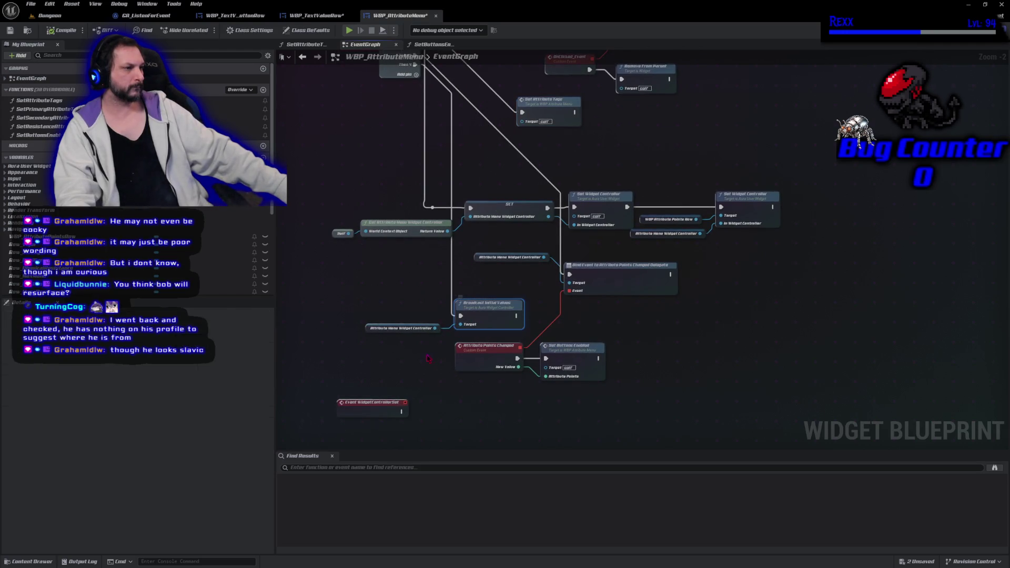
{"action": "left_click", "coordinate": [369, 328]}
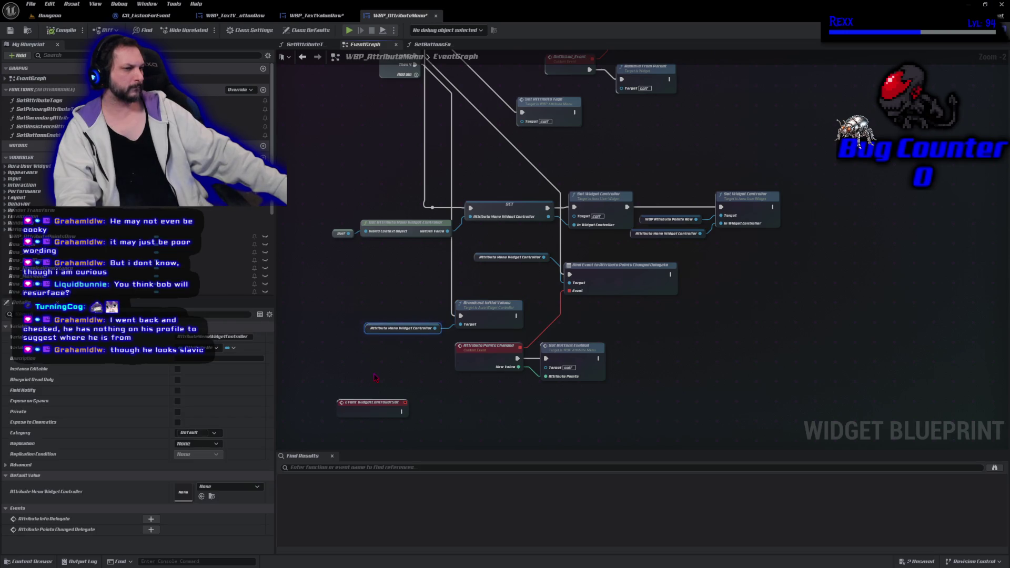
{"action": "double_click", "coordinate": [495, 314]}
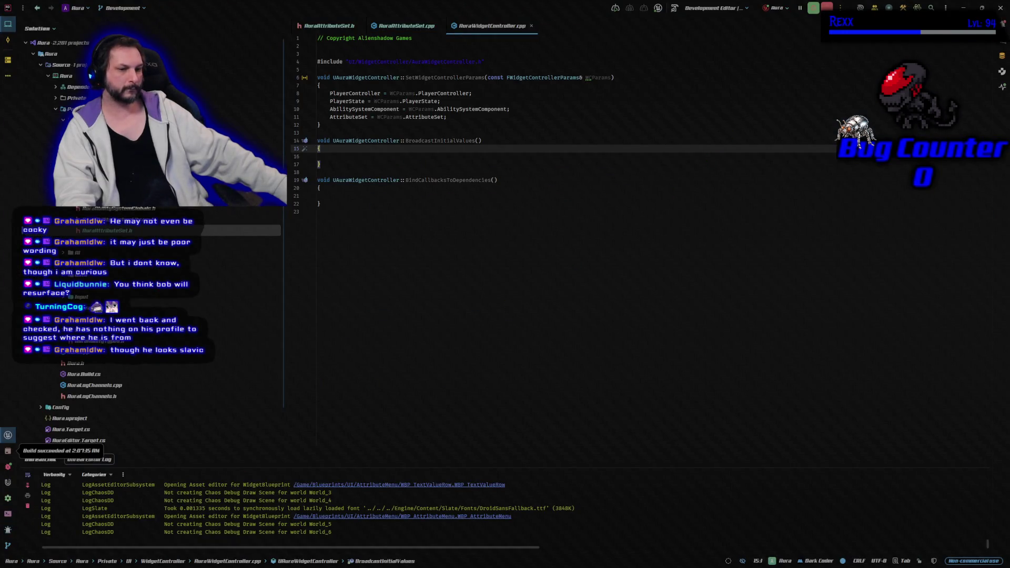
{"action": "key", "text": "alt+Tab"}
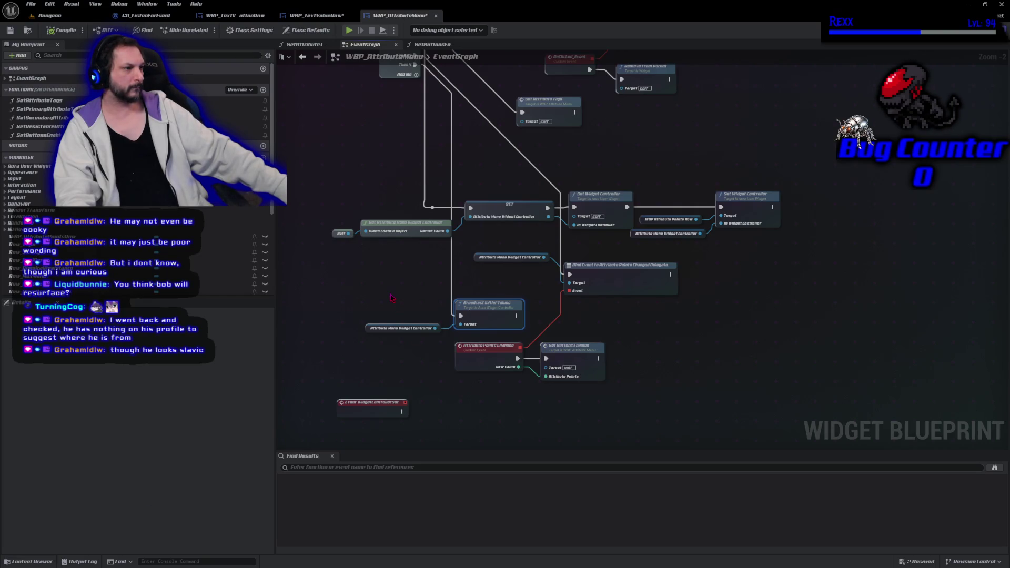
{"action": "mouse_move", "coordinate": [392, 298]}
{"action": "left_mouse_down"}
{"action": "mouse_move", "coordinate": [402, 316]}
{"action": "mouse_move", "coordinate": [445, 329]}
{"action": "left_mouse_up"}
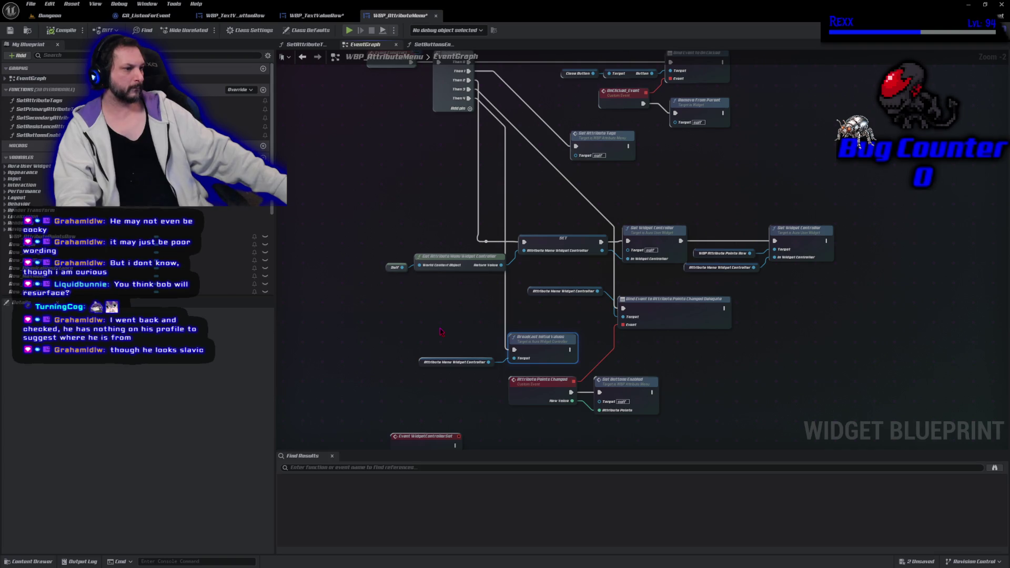
Step: Save WBP_TextValueRow and bring up WBP_AttributeMenu's Designer layout
{"action": "left_click", "coordinate": [316, 16]}
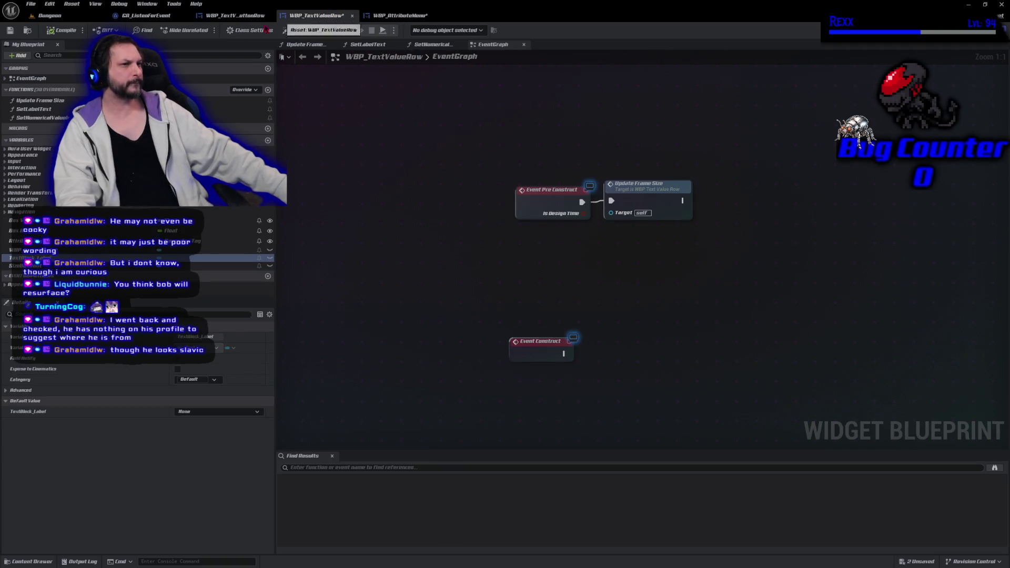
{"action": "left_click", "coordinate": [10, 30]}
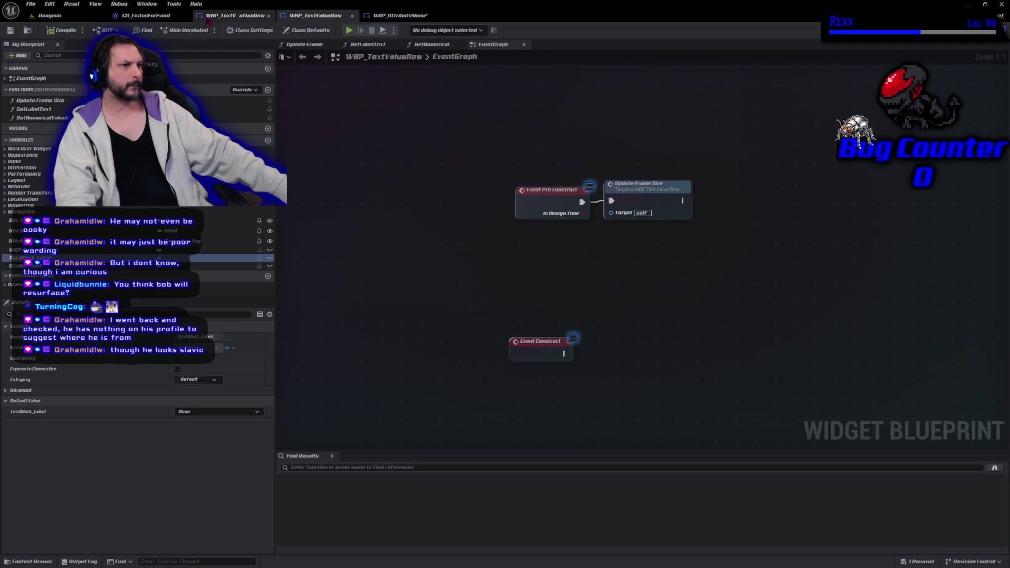
{"action": "left_click", "coordinate": [400, 15]}
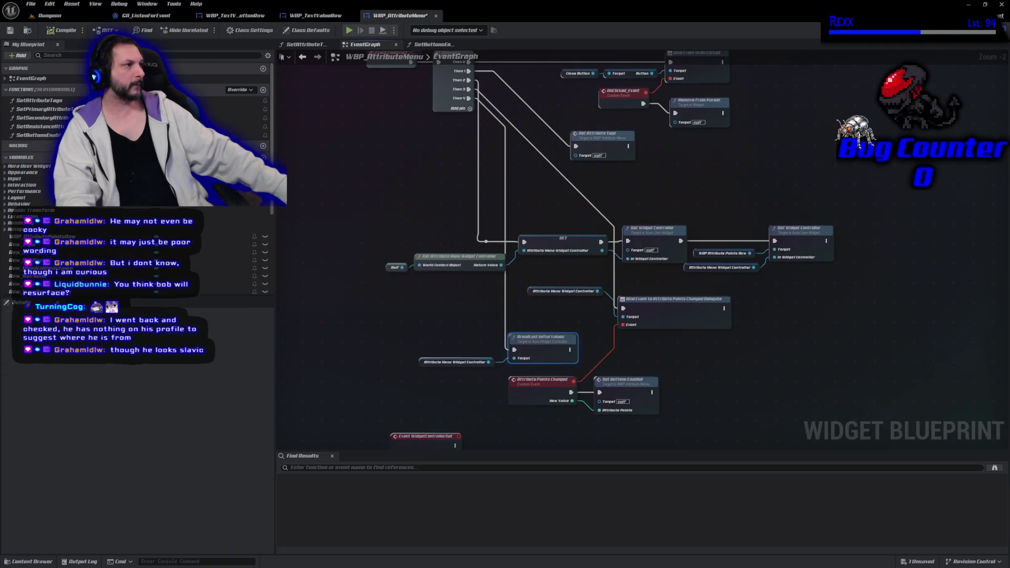
{"action": "left_click", "coordinate": [970, 30]}
{"action": "scroll", "coordinate": [403, 375], "scroll_direction": "down", "scroll_amount": 4}
{"action": "scroll", "coordinate": [400, 376], "scroll_direction": "up", "scroll_amount": 2}
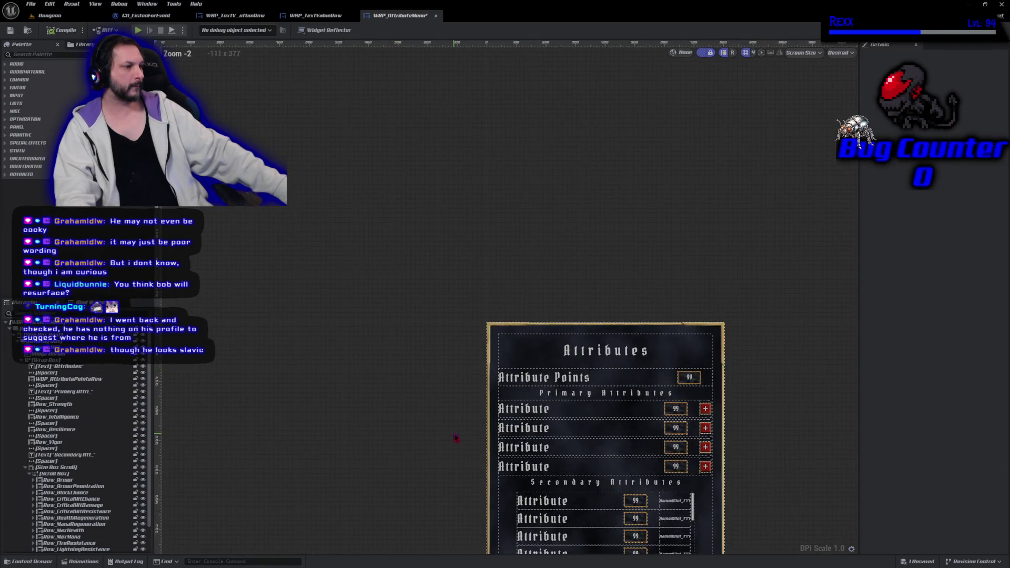
Step: Select the Row_Armor secondary row in the Designer and save
{"action": "left_click_drag", "start_coordinate": [458, 436], "coordinate": [367, 270]}
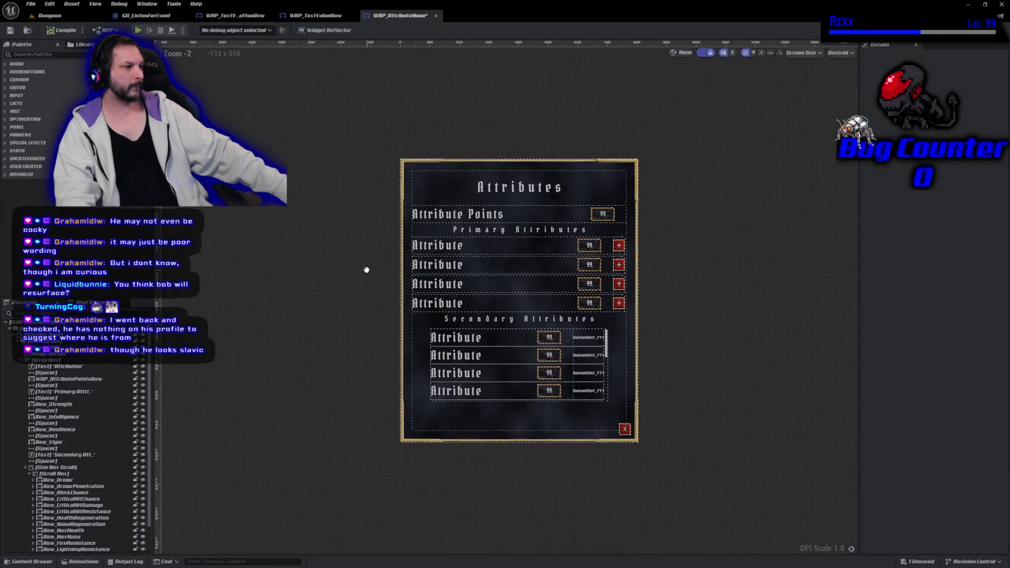
{"action": "left_click", "coordinate": [459, 339]}
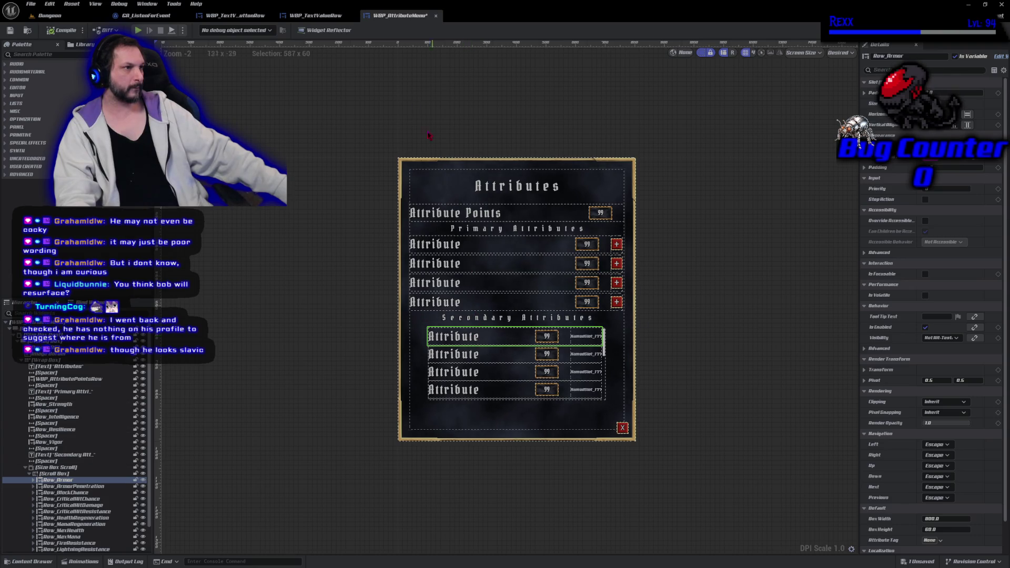
{"action": "left_click", "coordinate": [10, 30]}
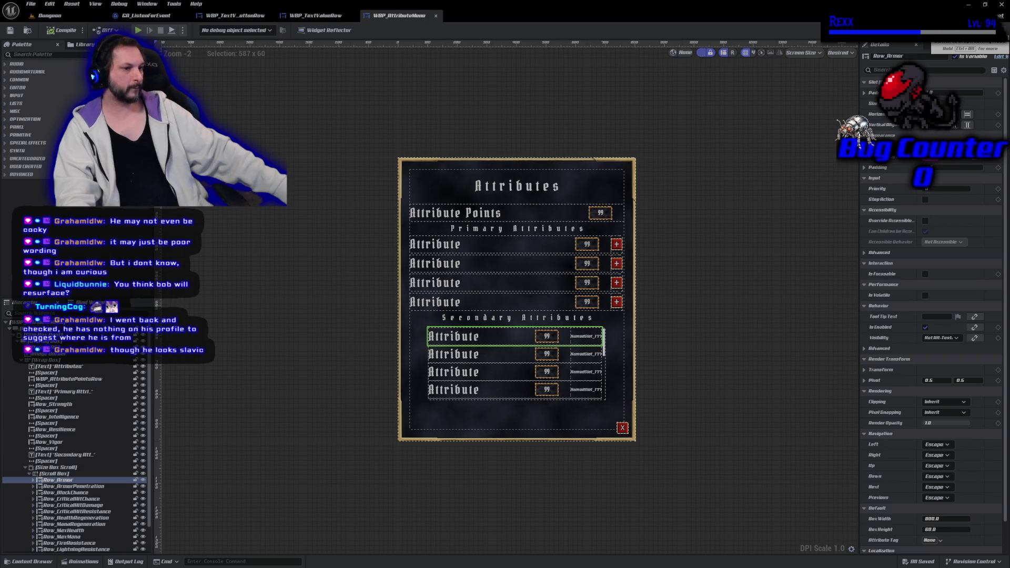
Step: In the Graph view, find all references to the Row_Armor variable
{"action": "left_click", "coordinate": [989, 30]}
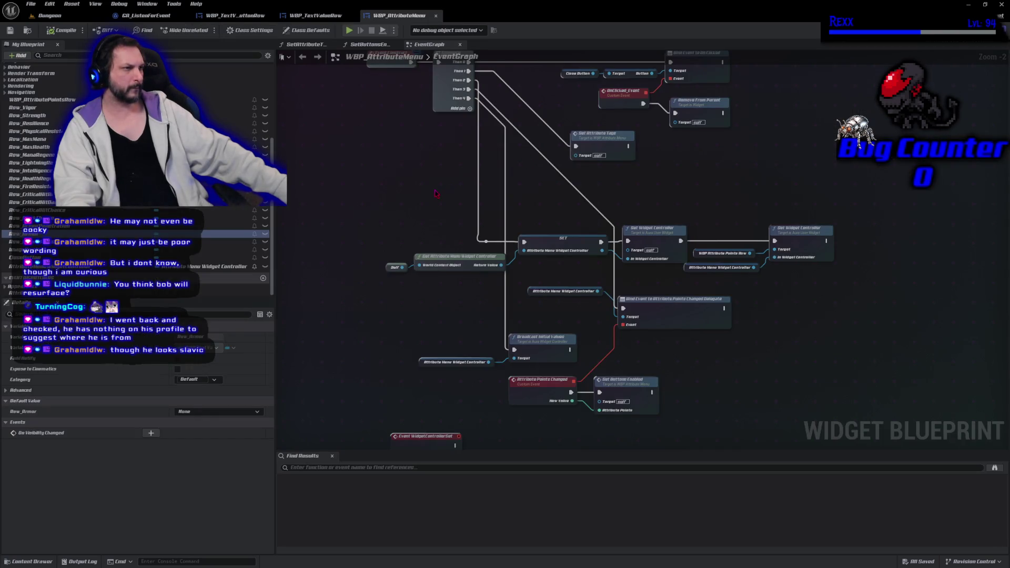
{"action": "mouse_move", "coordinate": [429, 183]}
{"action": "left_mouse_down"}
{"action": "mouse_move", "coordinate": [462, 294]}
{"action": "mouse_move", "coordinate": [419, 191]}
{"action": "mouse_move", "coordinate": [425, 171]}
{"action": "left_mouse_up"}
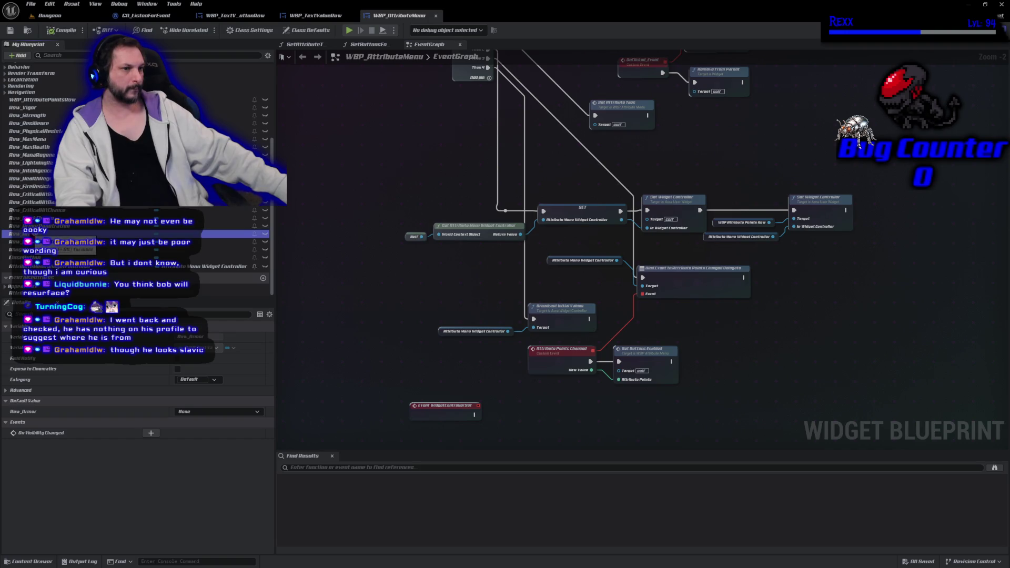
{"action": "right_click", "coordinate": [37, 253]}
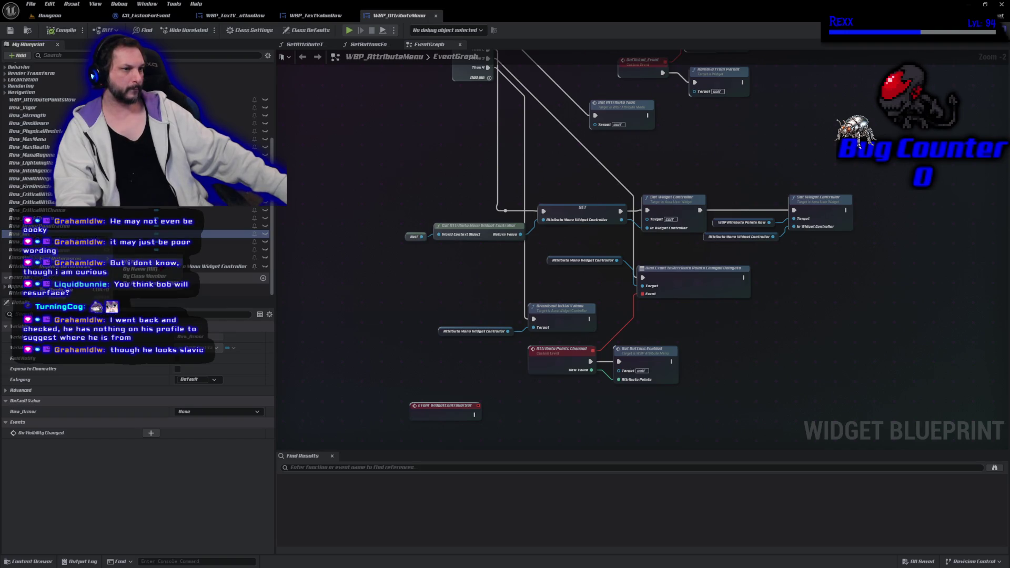
{"action": "left_click", "coordinate": [133, 269]}
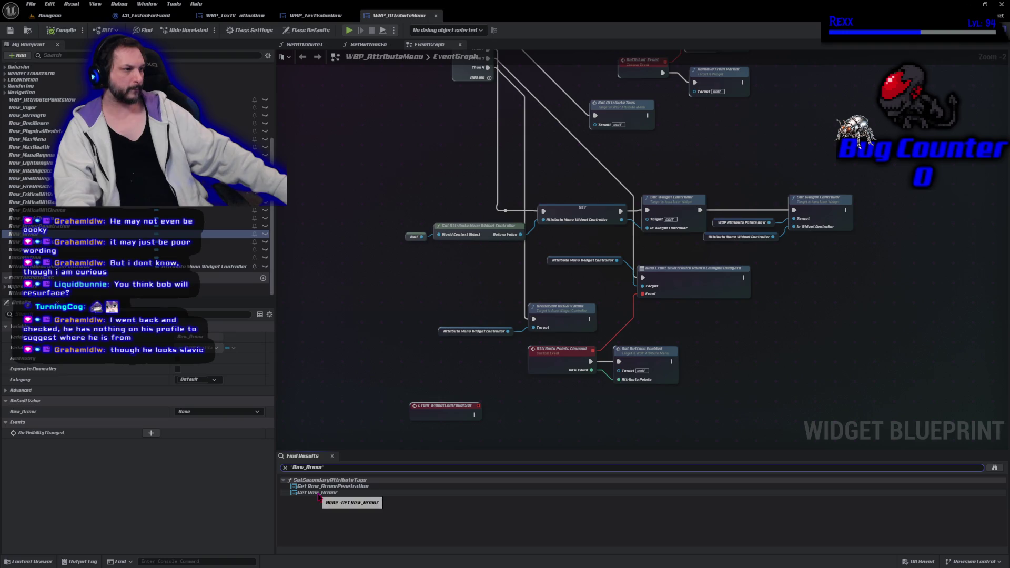
Step: Jump to Row_Armor's use in SetSecondaryAttributeTags and place that node beside the Sequence node
{"action": "left_click", "coordinate": [319, 494]}
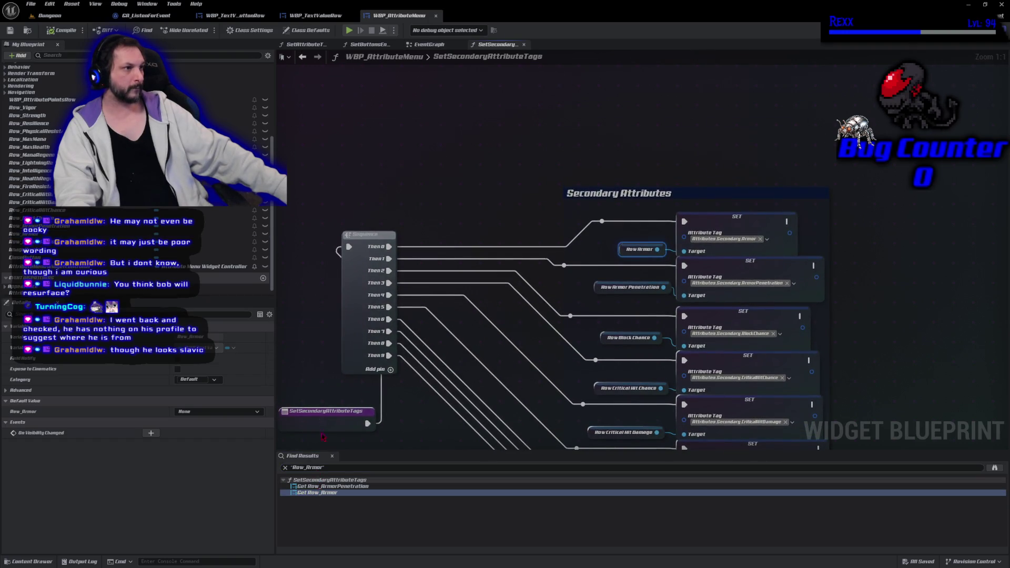
{"action": "scroll", "coordinate": [456, 257], "scroll_direction": "down", "scroll_amount": 1}
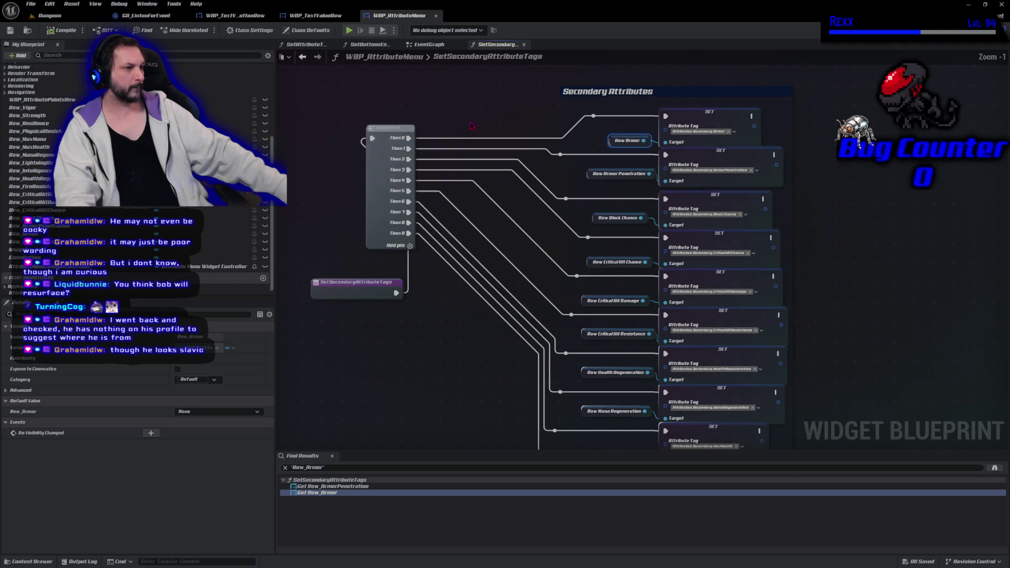
{"action": "left_click_drag", "start_coordinate": [347, 282], "coordinate": [314, 127]}
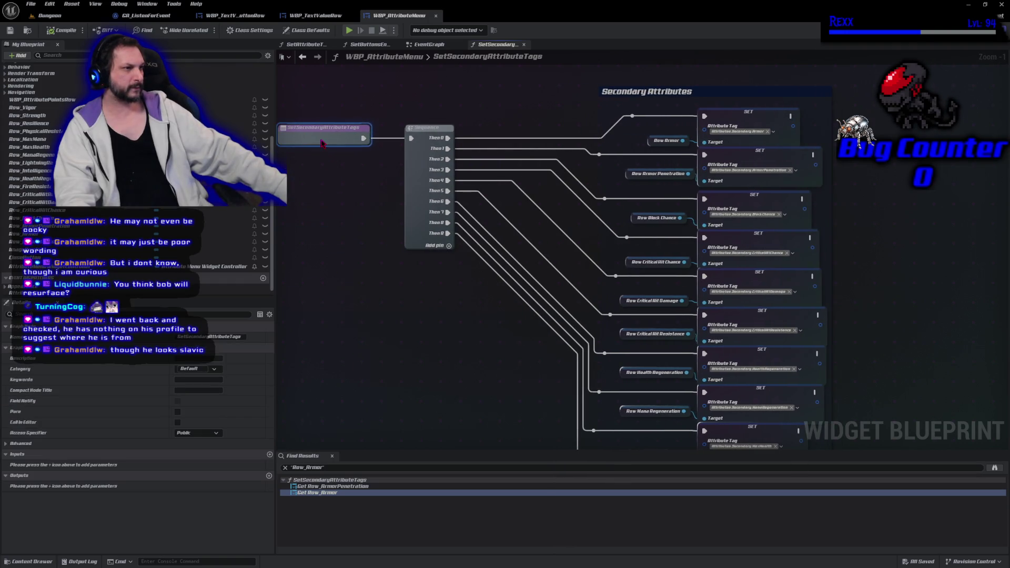
{"action": "scroll", "coordinate": [447, 268], "scroll_direction": "down", "scroll_amount": 1}
{"action": "scroll", "coordinate": [396, 169], "scroll_direction": "down", "scroll_amount": 1}
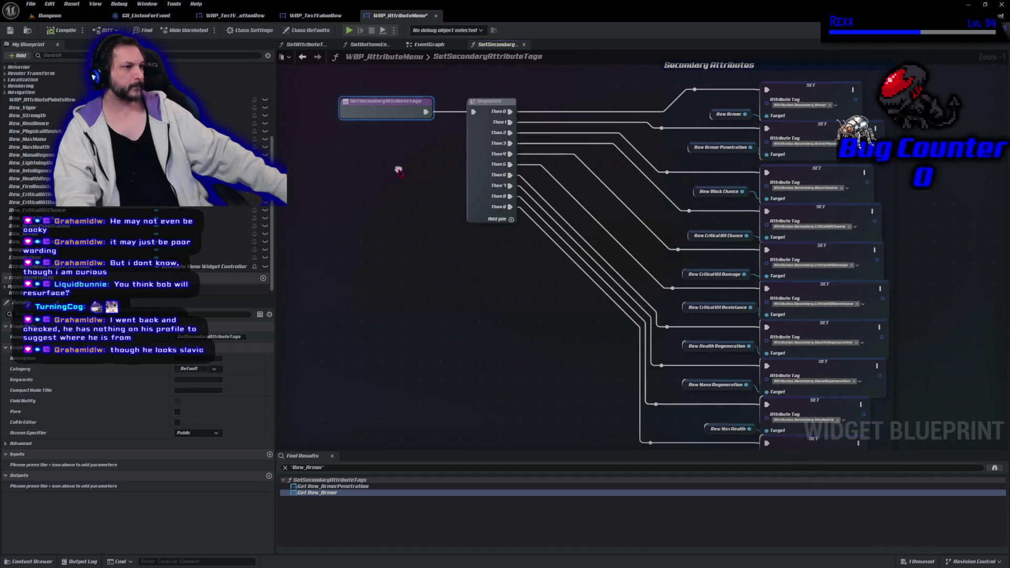
{"action": "scroll", "coordinate": [400, 174], "scroll_direction": "up", "scroll_amount": 1}
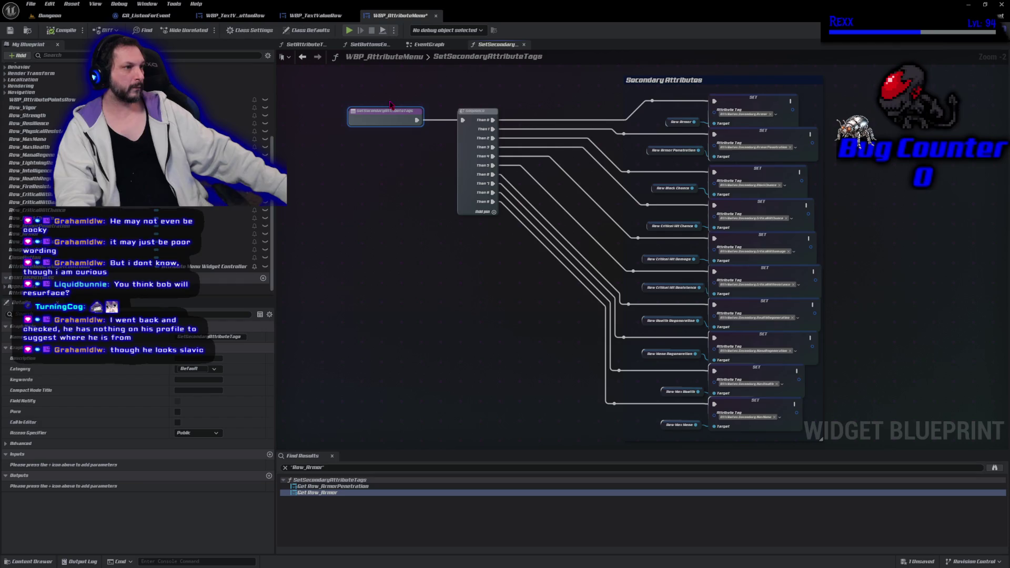
Step: Find references to SetSecondaryAttributeTags and go to the SetAttributeTags function calling it
{"action": "right_click", "coordinate": [392, 120]}
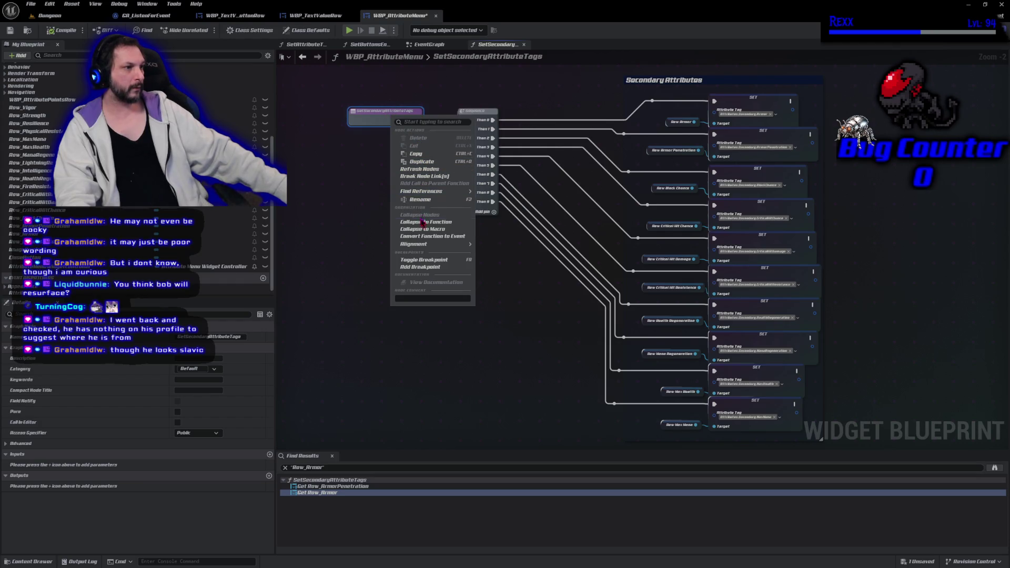
{"action": "mouse_move", "coordinate": [434, 192]}
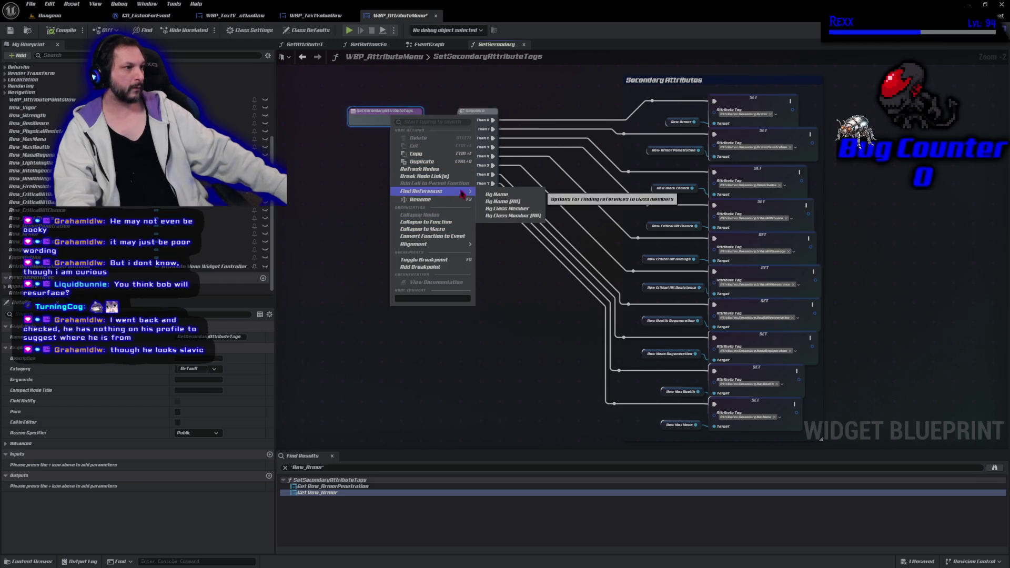
{"action": "left_click", "coordinate": [491, 195]}
{"action": "left_click", "coordinate": [337, 499]}
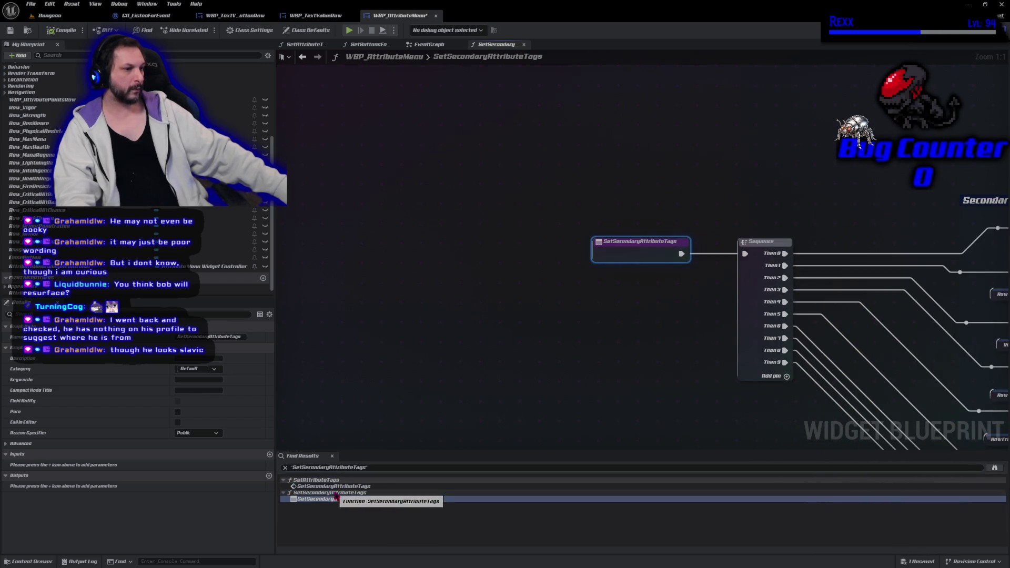
{"action": "left_click", "coordinate": [334, 488]}
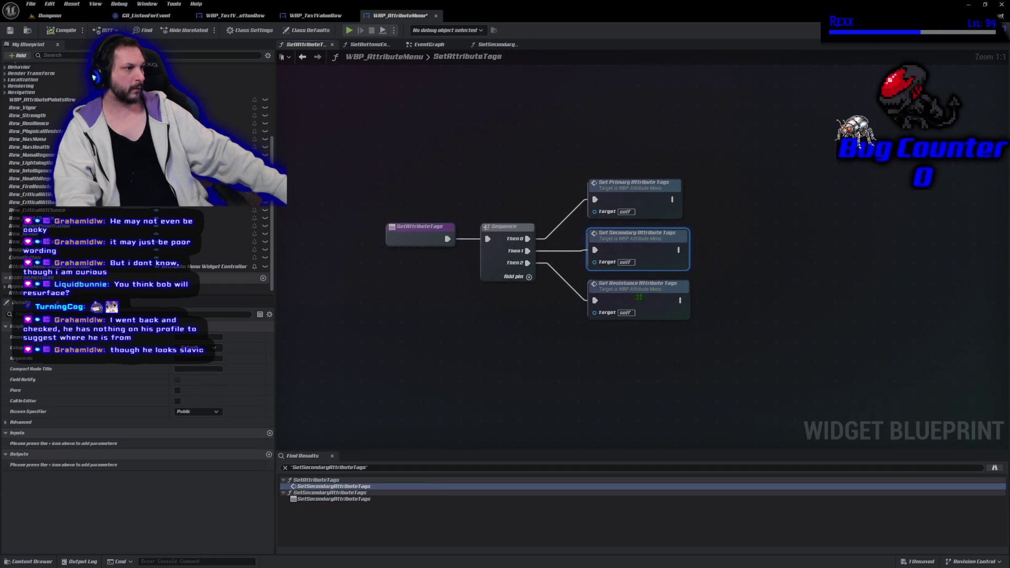
Step: Find references to SetAttributeTags and open its call in the EventGraph
{"action": "right_click", "coordinate": [424, 240]}
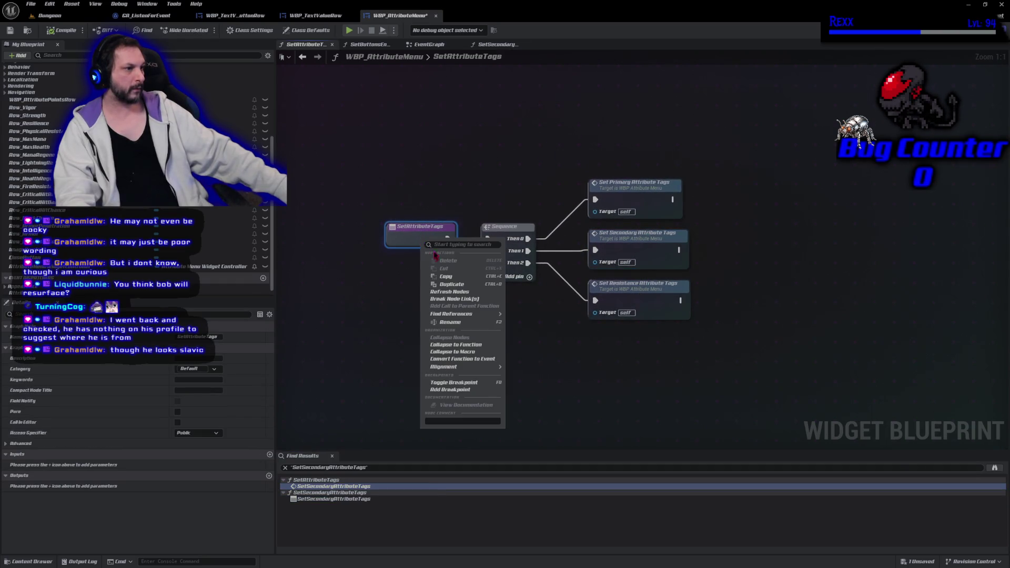
{"action": "mouse_move", "coordinate": [474, 314]}
{"action": "left_click", "coordinate": [524, 319]}
{"action": "double_click", "coordinate": [321, 486]}
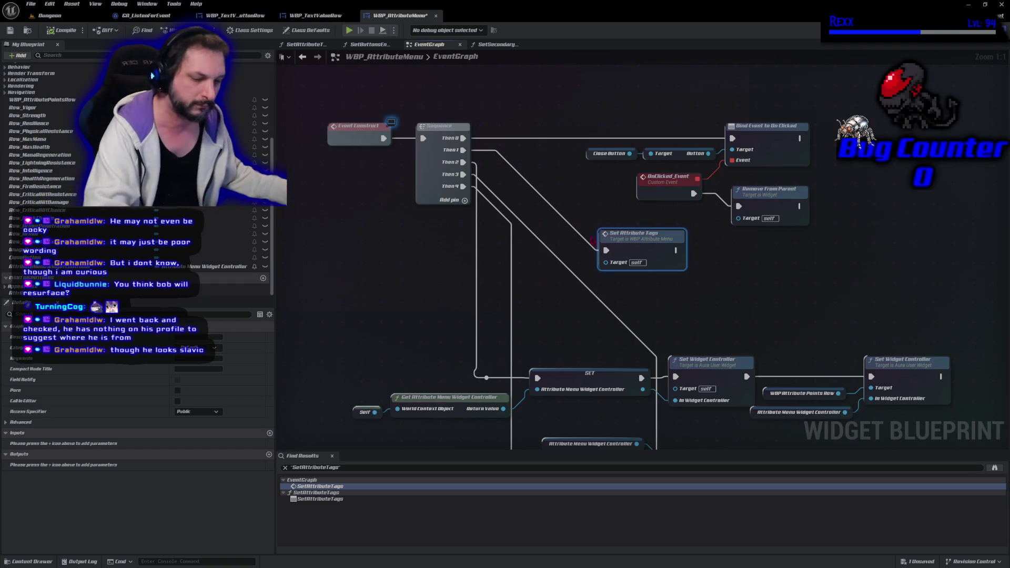
Step: Inspect the Row Armor and Row Armor Penetration nodes in the SetSecondaryAttributeTags graph
{"action": "mouse_move", "coordinate": [670, 311]}
{"action": "left_mouse_down"}
{"action": "mouse_move", "coordinate": [632, 296]}
{"action": "mouse_move", "coordinate": [592, 209]}
{"action": "mouse_move", "coordinate": [680, 216]}
{"action": "mouse_move", "coordinate": [636, 235]}
{"action": "left_mouse_up"}
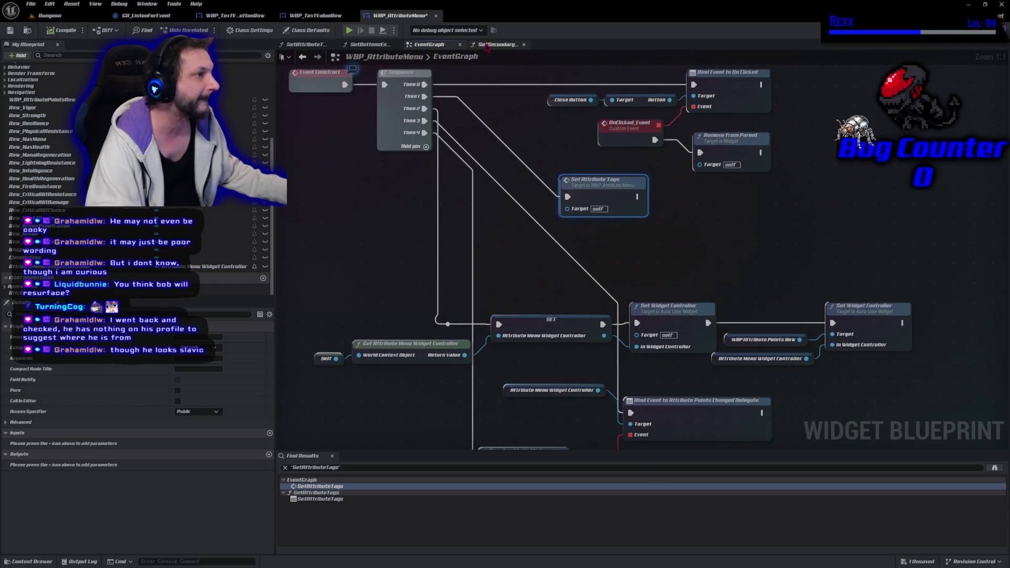
{"action": "left_click", "coordinate": [497, 44]}
{"action": "left_click_drag", "start_coordinate": [787, 199], "coordinate": [501, 129]}
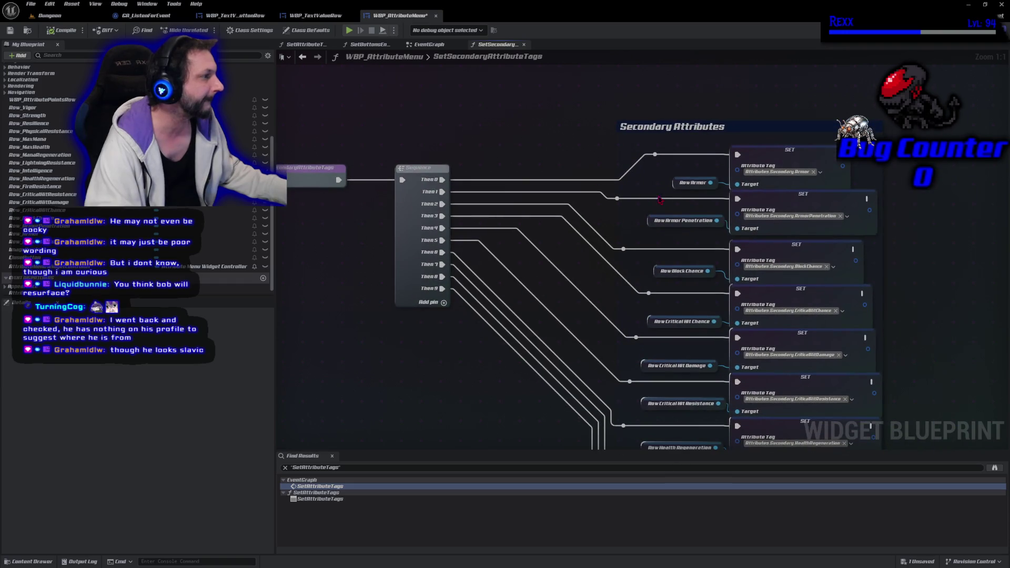
{"action": "left_click", "coordinate": [676, 183]}
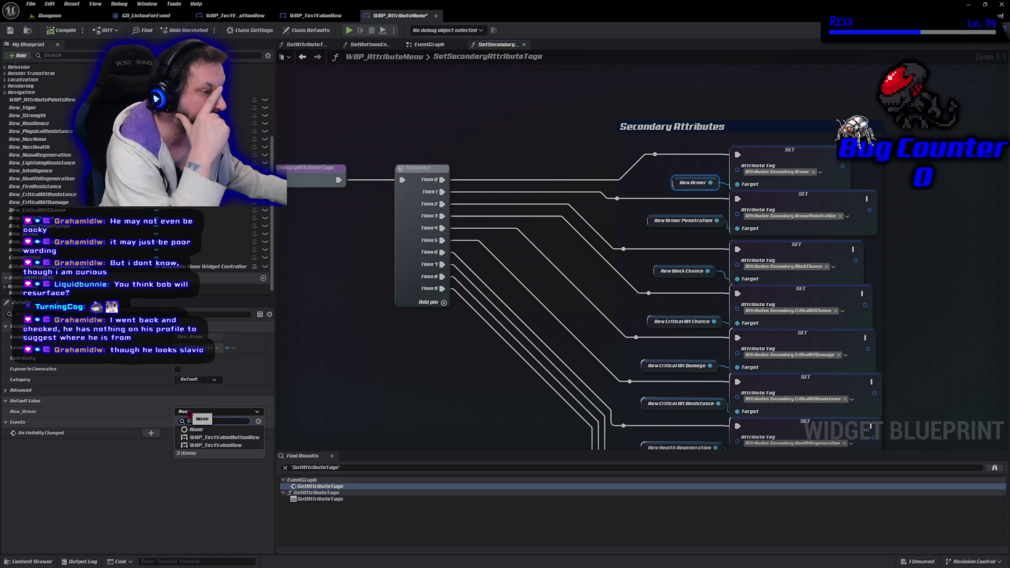
{"action": "left_click", "coordinate": [366, 389]}
{"action": "scroll", "coordinate": [371, 378], "scroll_direction": "down", "scroll_amount": 1}
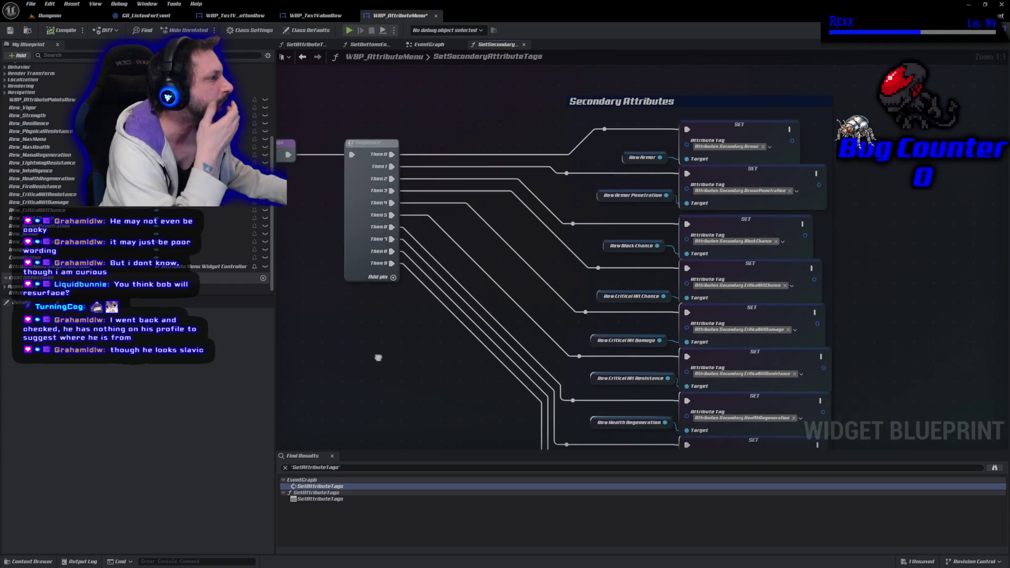
{"action": "scroll", "coordinate": [380, 361], "scroll_direction": "down", "scroll_amount": 1}
{"action": "left_click", "coordinate": [543, 234]}
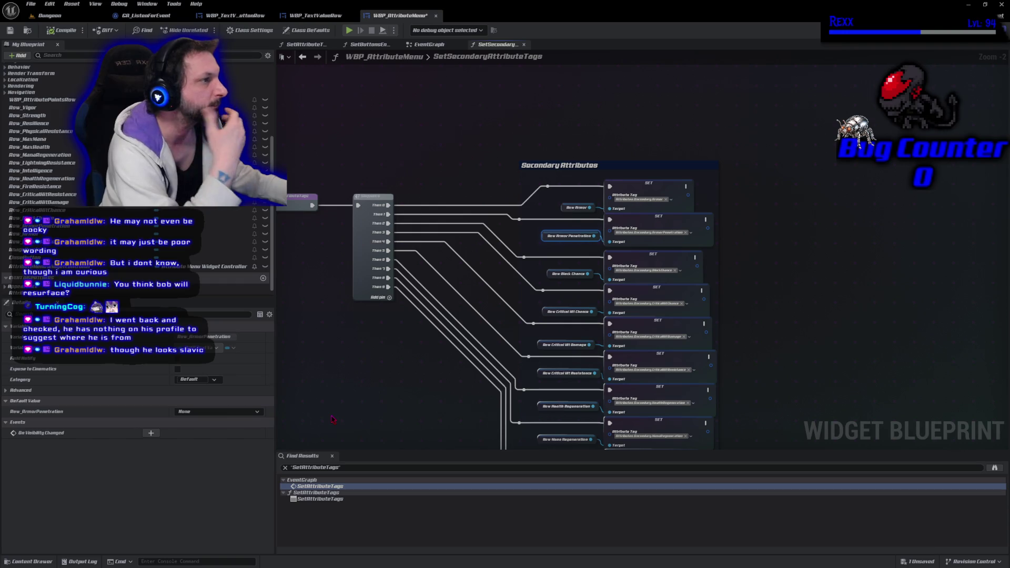
{"action": "left_click_drag", "start_coordinate": [332, 419], "coordinate": [443, 398]}
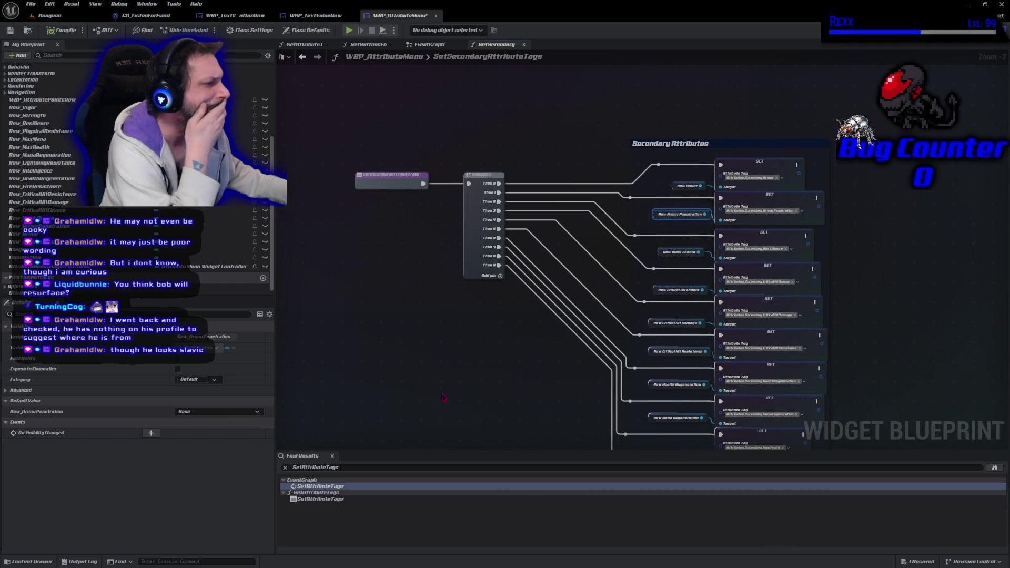
{"action": "left_click", "coordinate": [684, 187]}
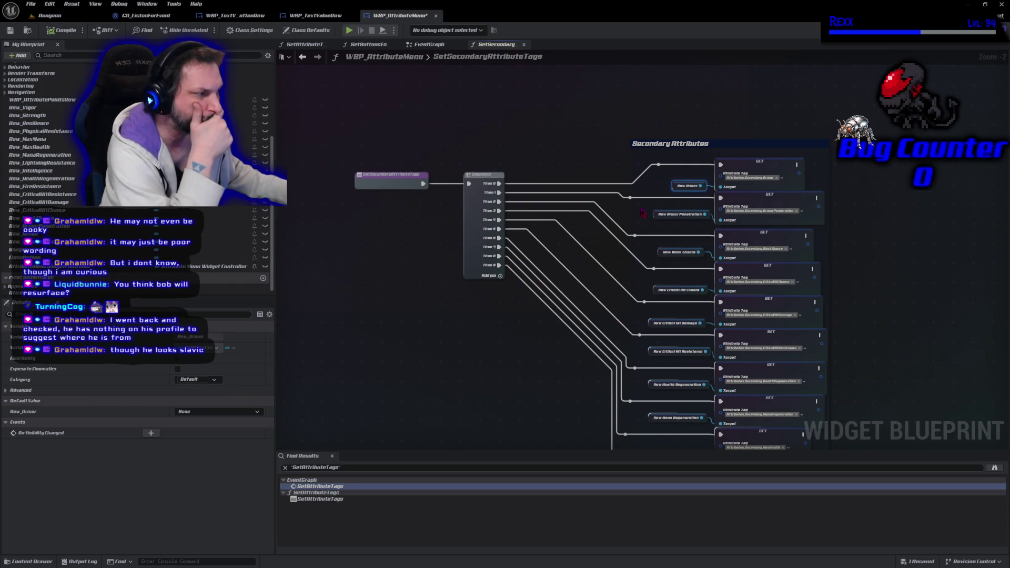
Step: Find Row_Armor references, search all blueprints for it, close the results, and save with Ctrl+S
{"action": "right_click", "coordinate": [677, 187]}
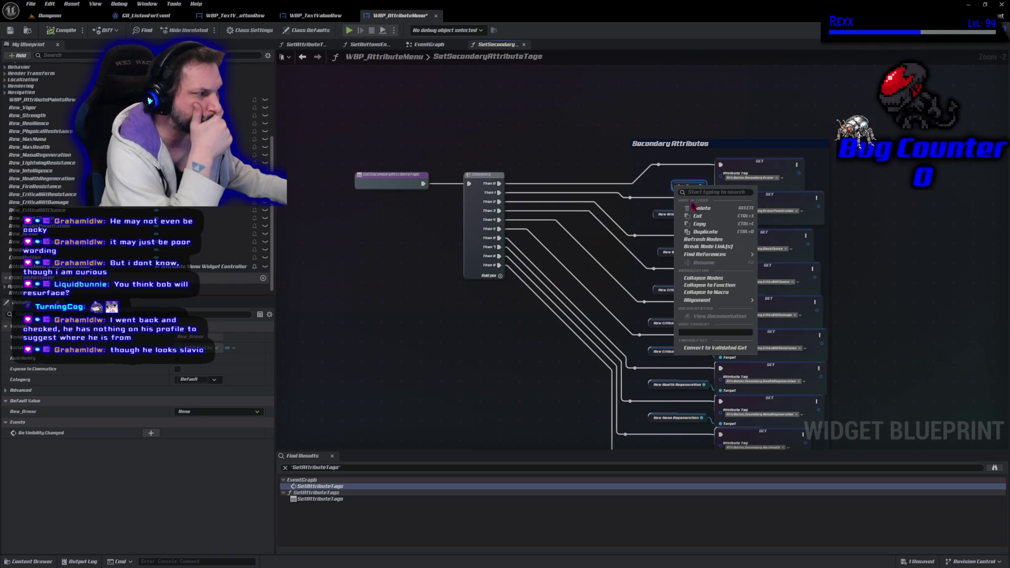
{"action": "left_click", "coordinate": [779, 257]}
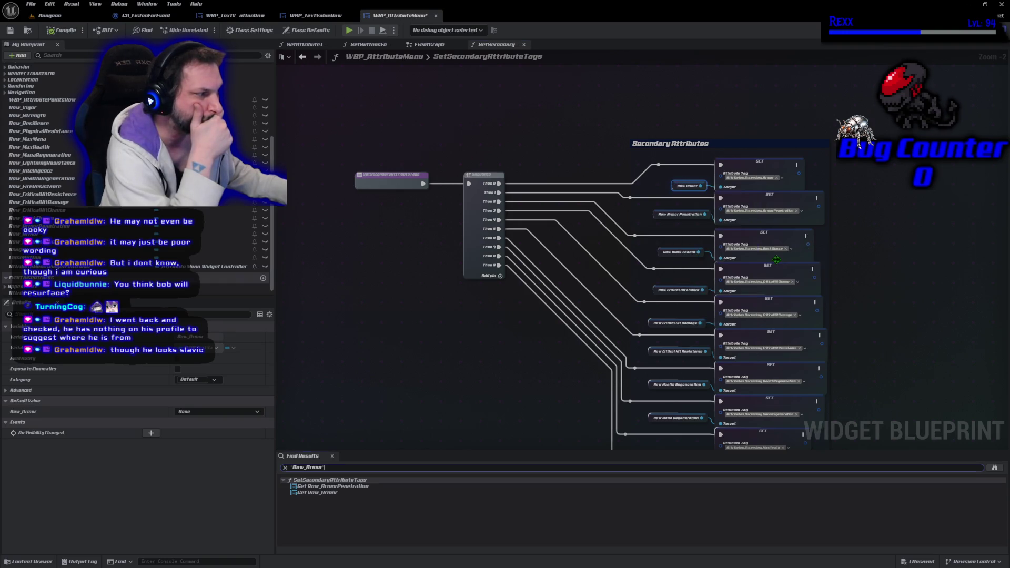
{"action": "left_click", "coordinate": [328, 493]}
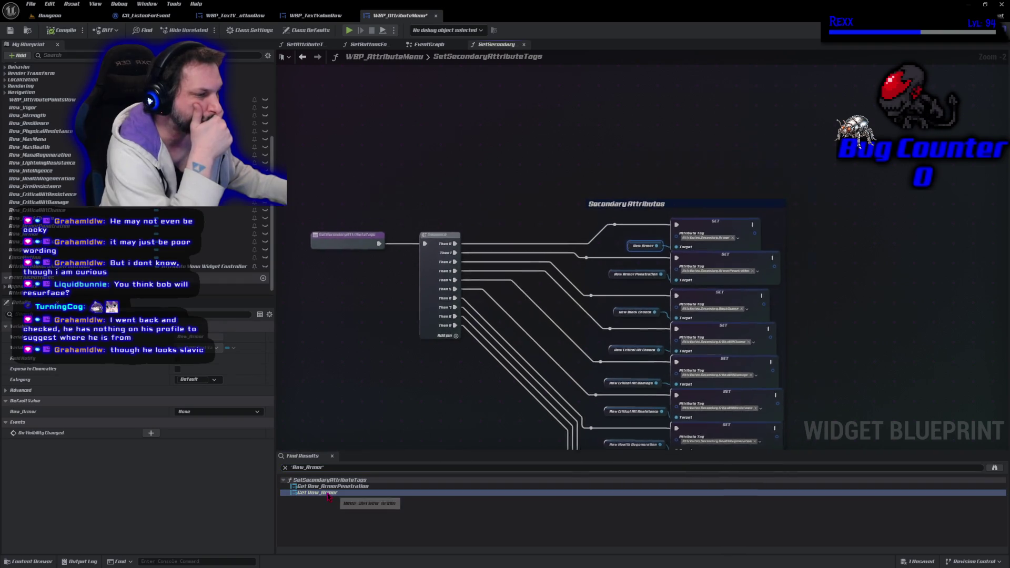
{"action": "left_click", "coordinate": [995, 471]}
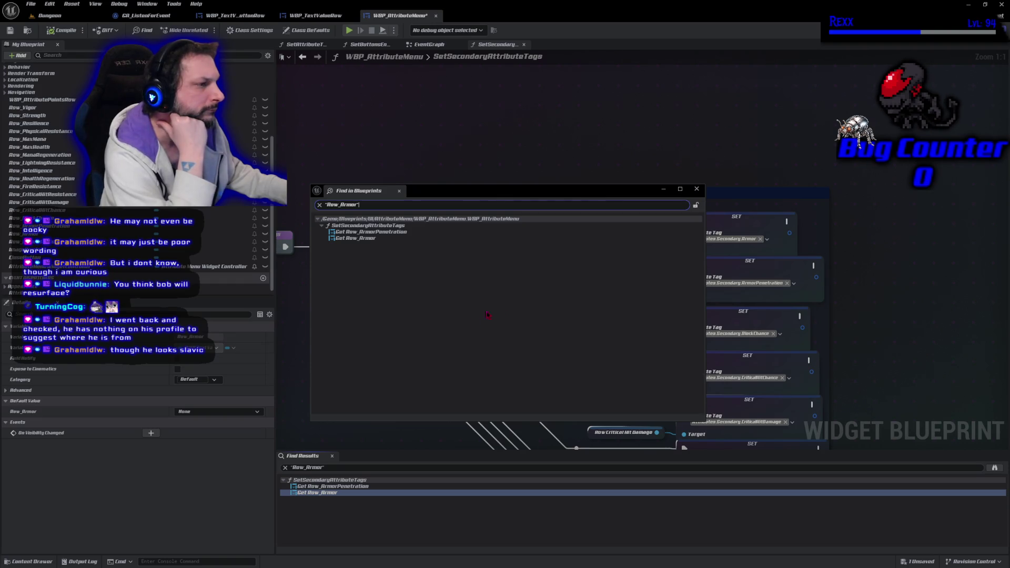
{"action": "left_click", "coordinate": [693, 188]}
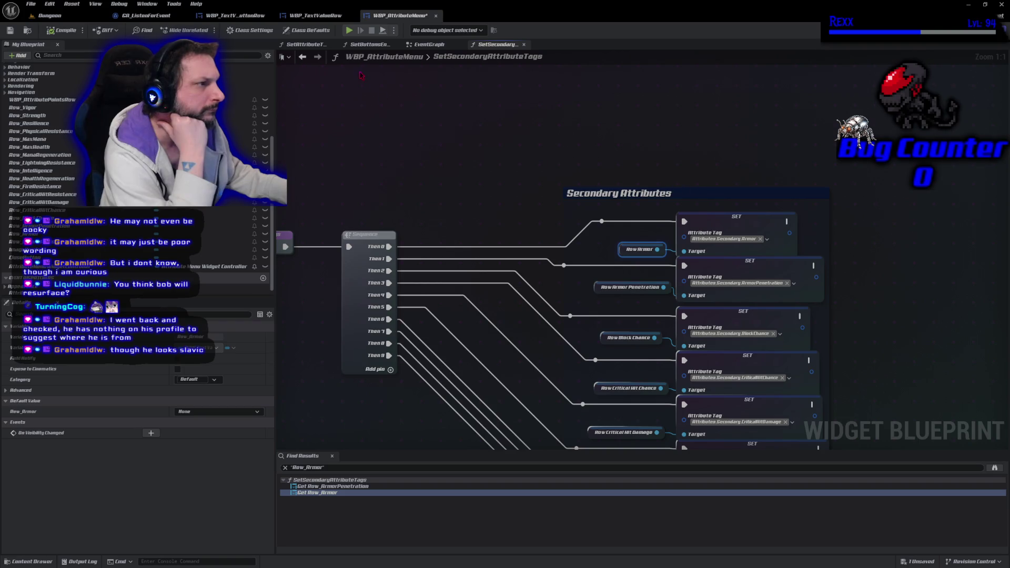
{"action": "key", "text": "ctrl+s"}
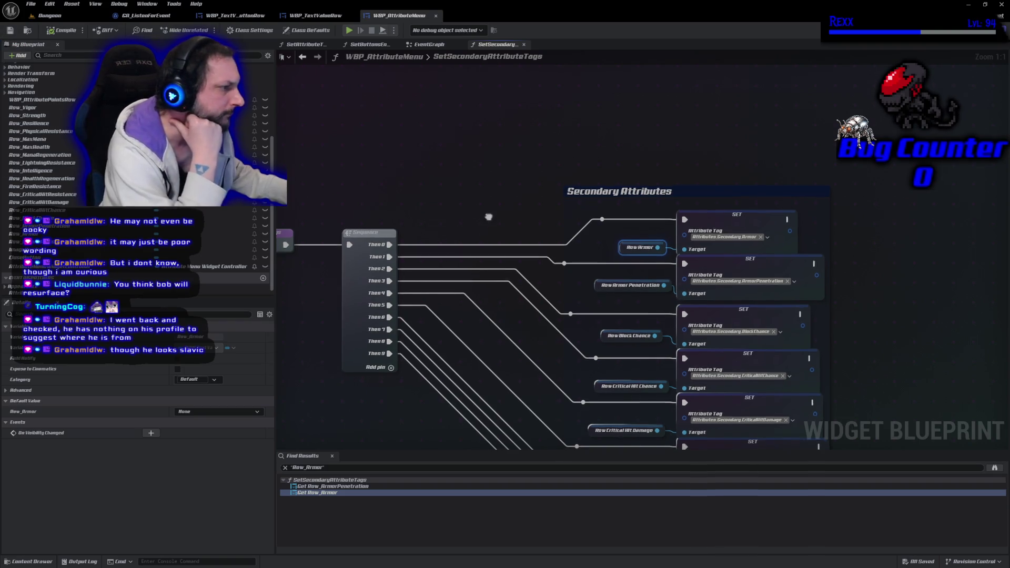
Step: Look over the open blueprint tabs, then show WBP_AttributeMenu's Designer layout
{"action": "left_click", "coordinate": [323, 16]}
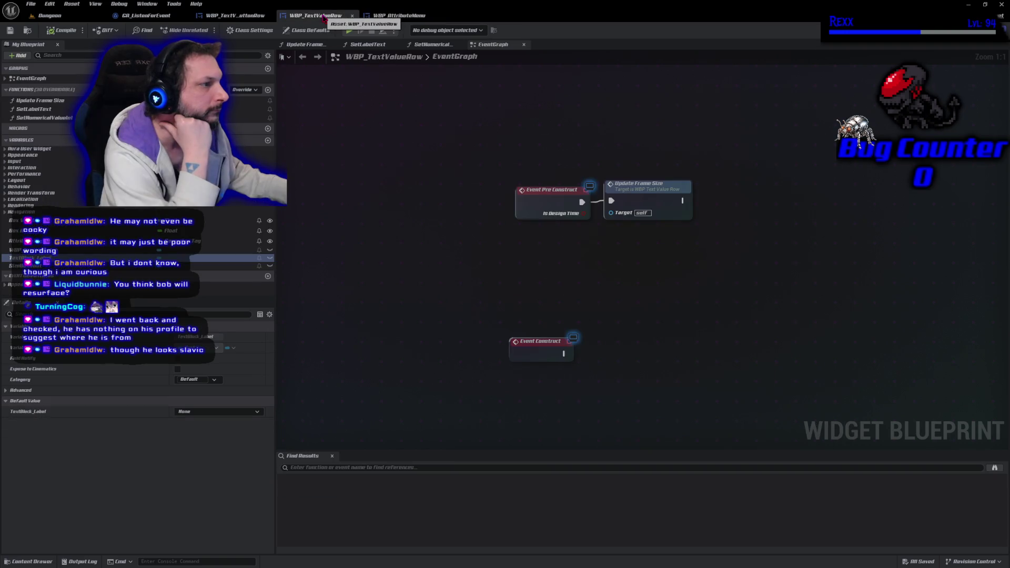
{"action": "left_click", "coordinate": [236, 15]}
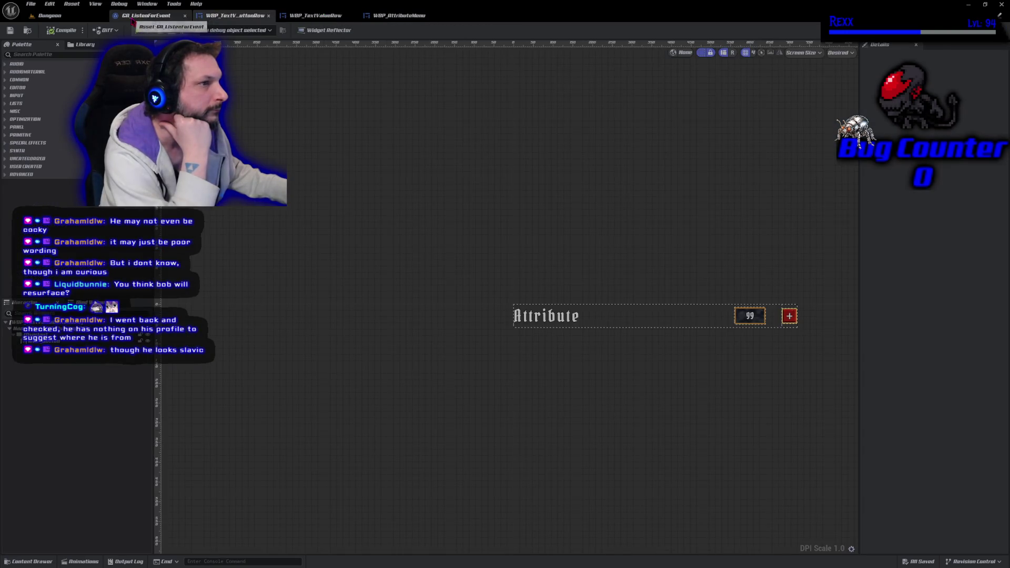
{"action": "left_click", "coordinate": [132, 20]}
{"action": "left_click", "coordinate": [243, 16]}
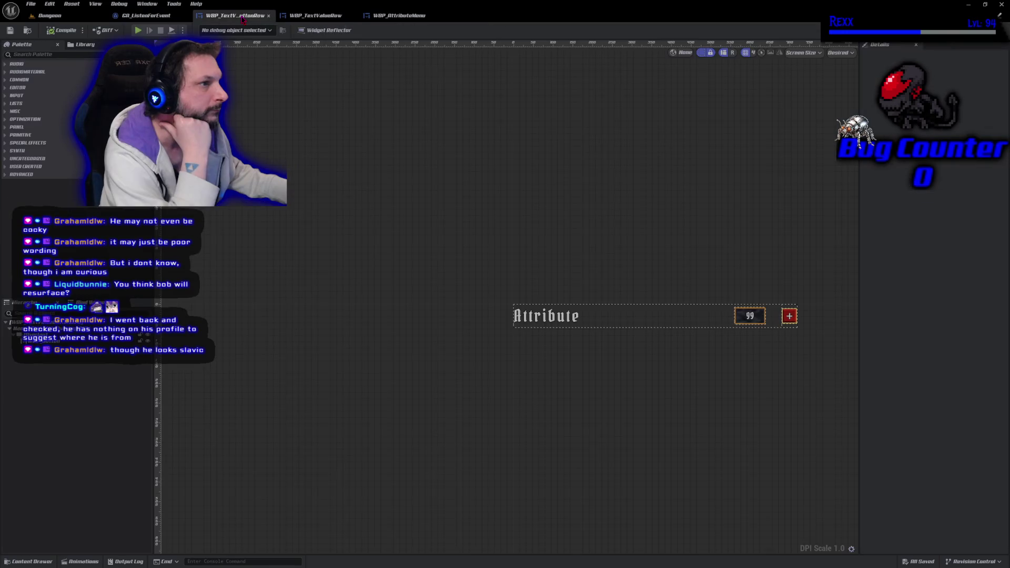
{"action": "left_click", "coordinate": [316, 16]}
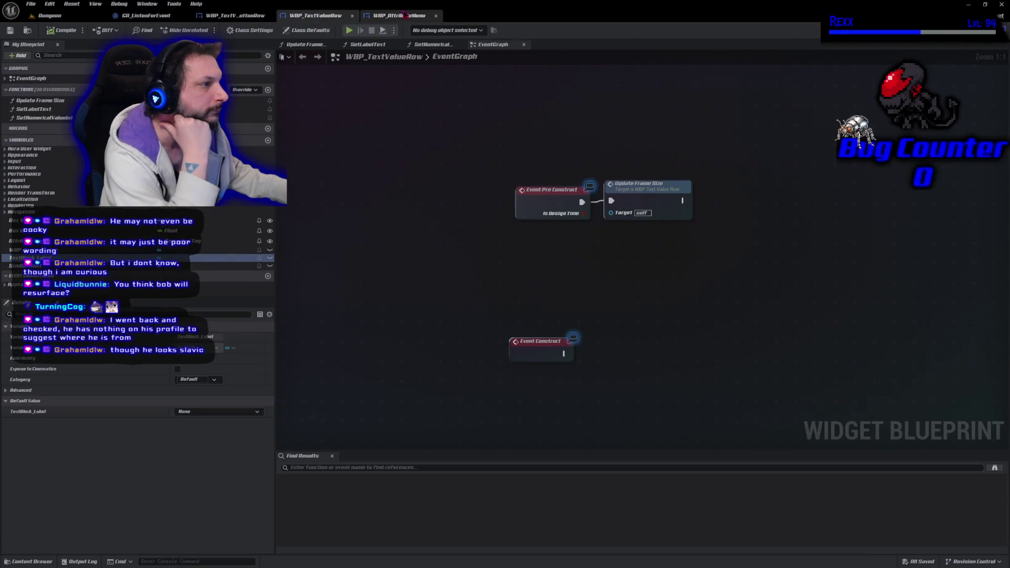
{"action": "left_click", "coordinate": [405, 15]}
{"action": "left_click", "coordinate": [971, 30]}
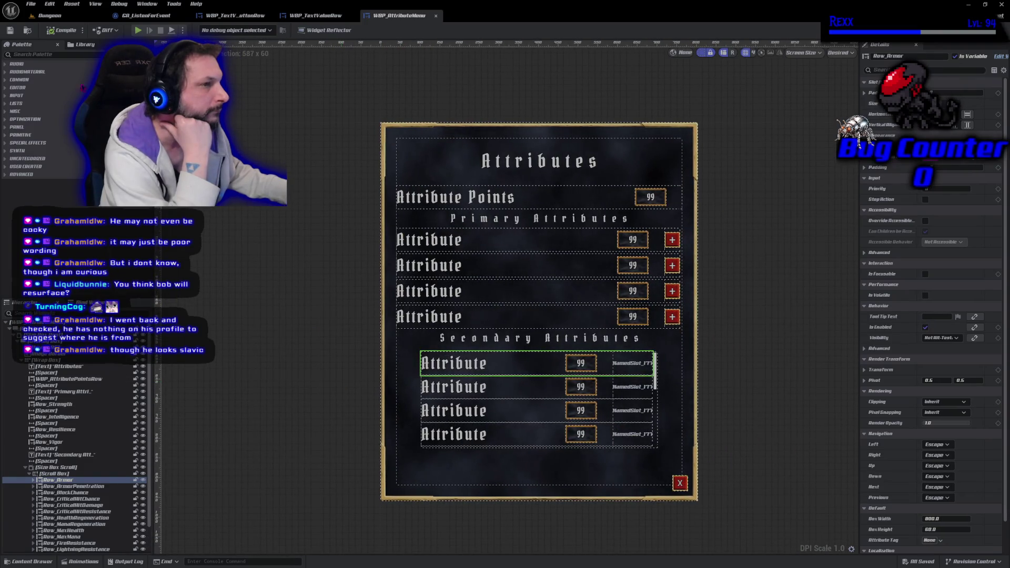
Step: Play-test the Attributes menu, stop with Esc, and return to WBP_AttributeMenu's EventGraph
{"action": "left_click", "coordinate": [138, 32]}
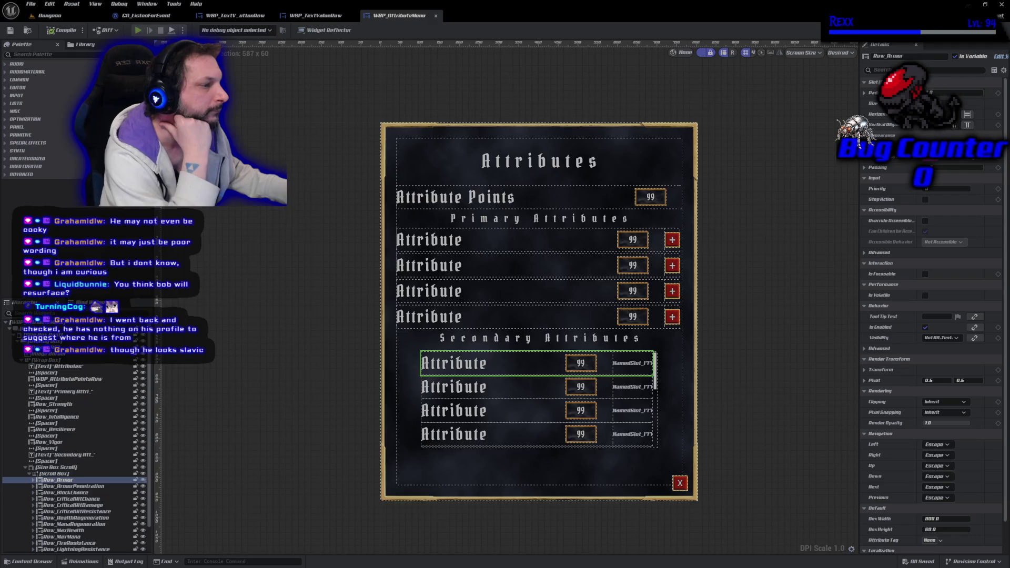
{"action": "left_click", "coordinate": [131, 490]}
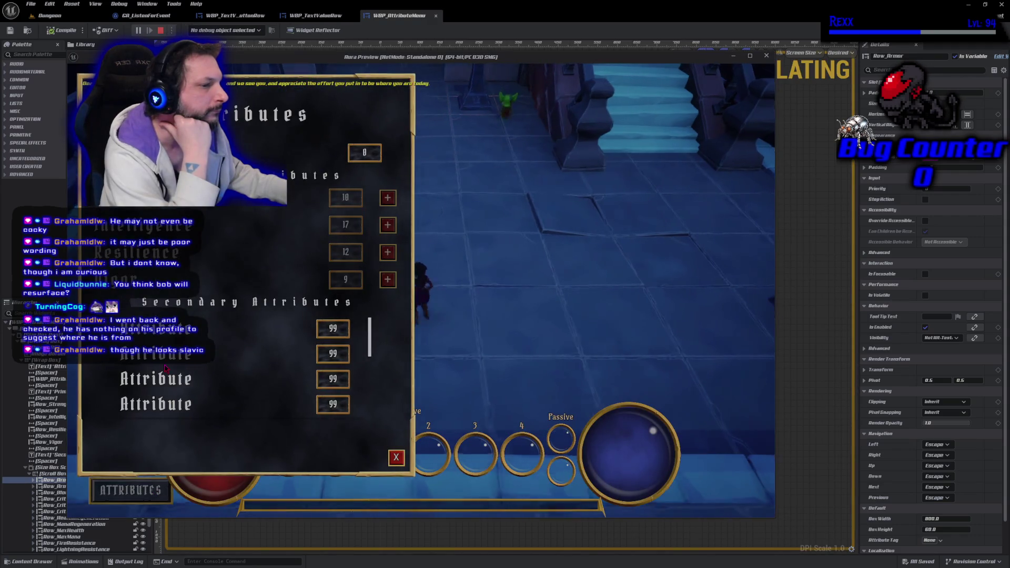
{"action": "key", "text": "Escape"}
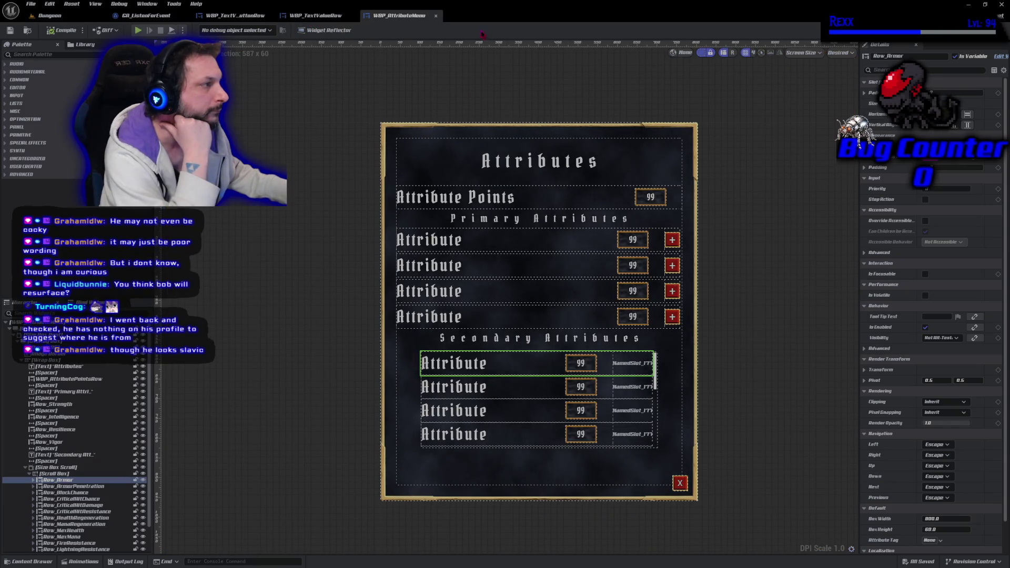
{"action": "left_click", "coordinate": [992, 30]}
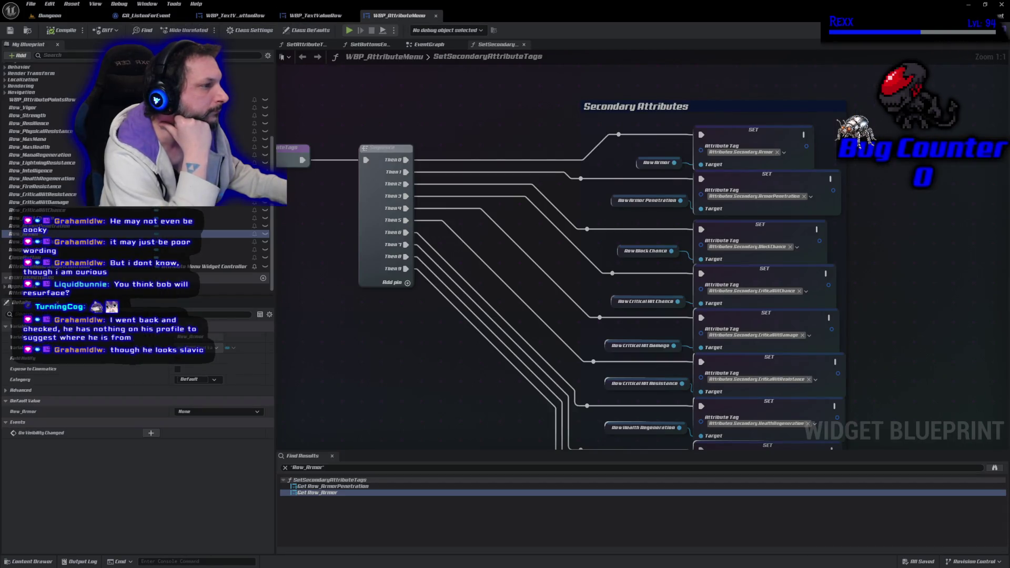
{"action": "scroll", "coordinate": [447, 357], "scroll_direction": "down", "scroll_amount": 2}
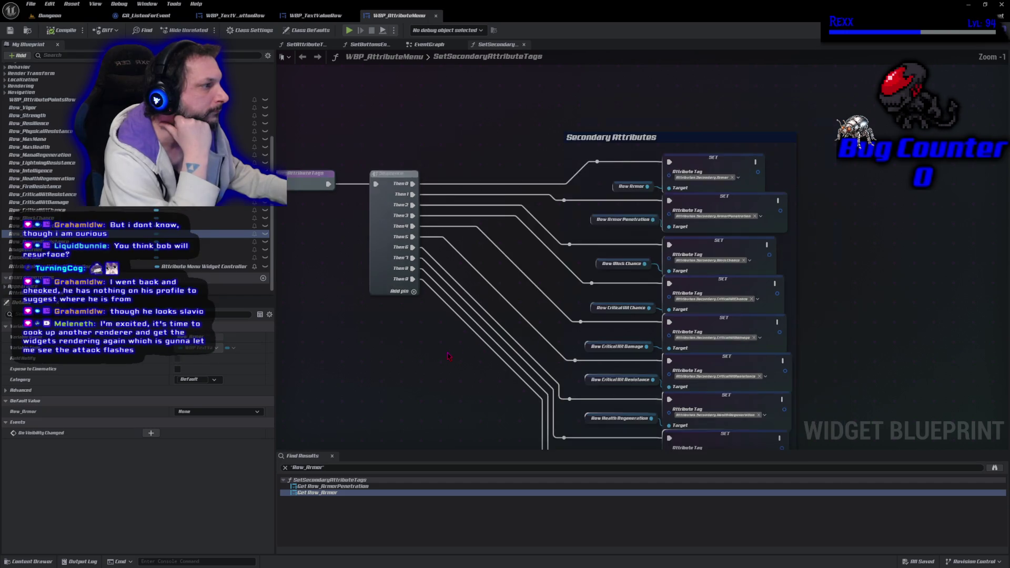
{"action": "left_click", "coordinate": [431, 45]}
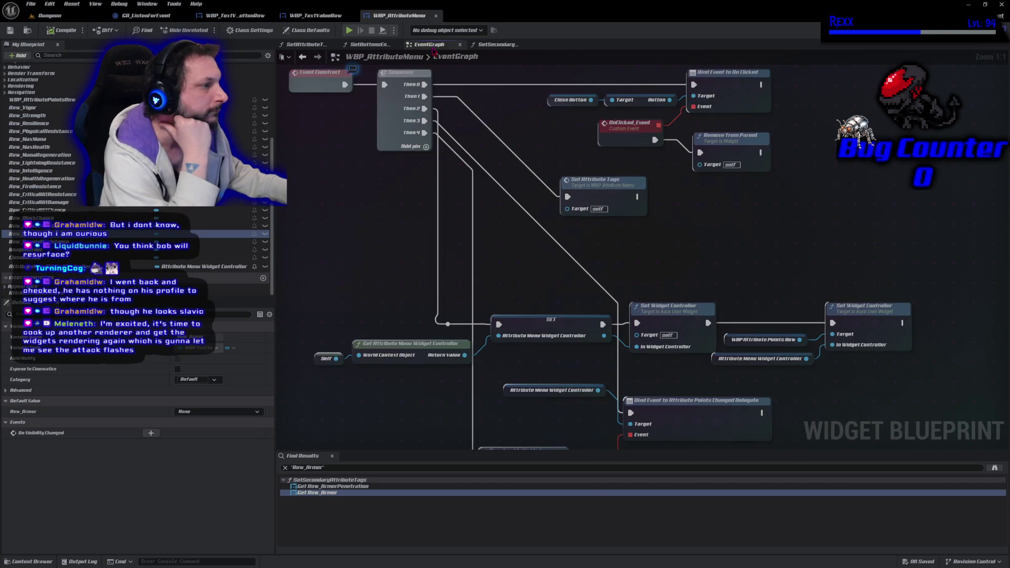
Step: Wire Sequence Then 4 into Set Attribute Tags and move Event WidgetControllerSet beside Event Construct
{"action": "scroll", "coordinate": [584, 245], "scroll_direction": "down", "scroll_amount": 2}
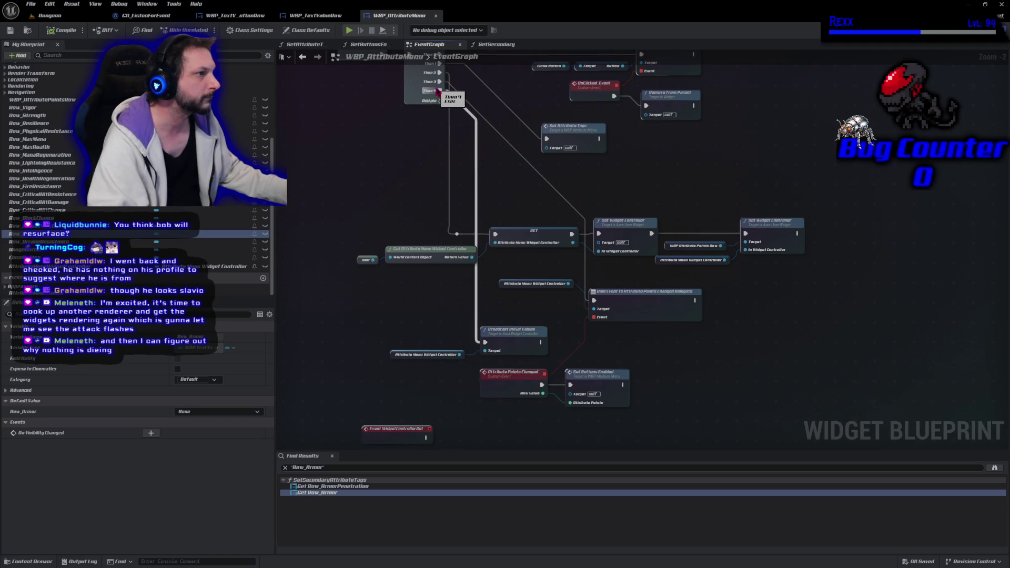
{"action": "left_click_drag", "start_coordinate": [437, 91], "coordinate": [548, 141]}
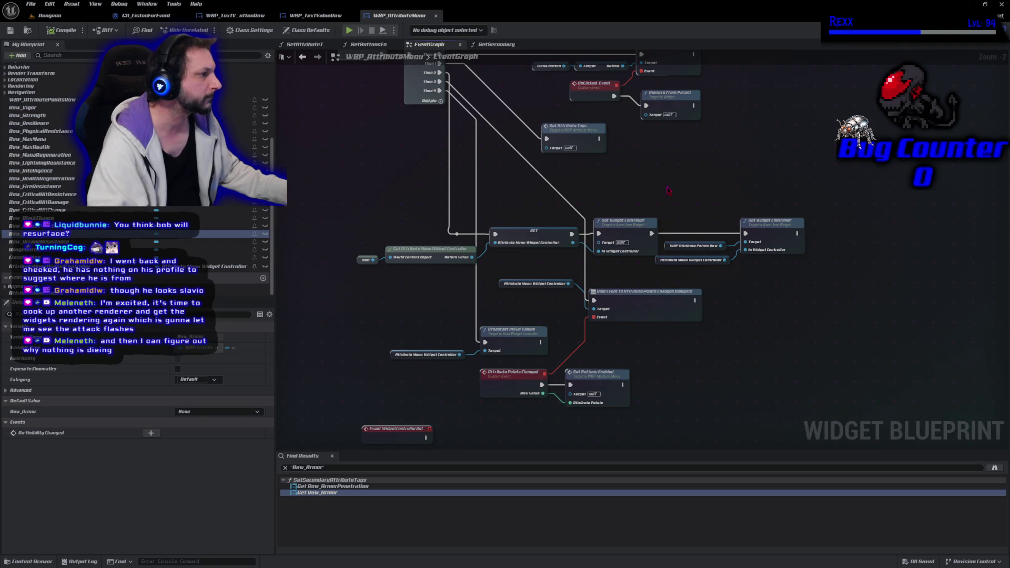
{"action": "left_click_drag", "start_coordinate": [669, 190], "coordinate": [657, 259]}
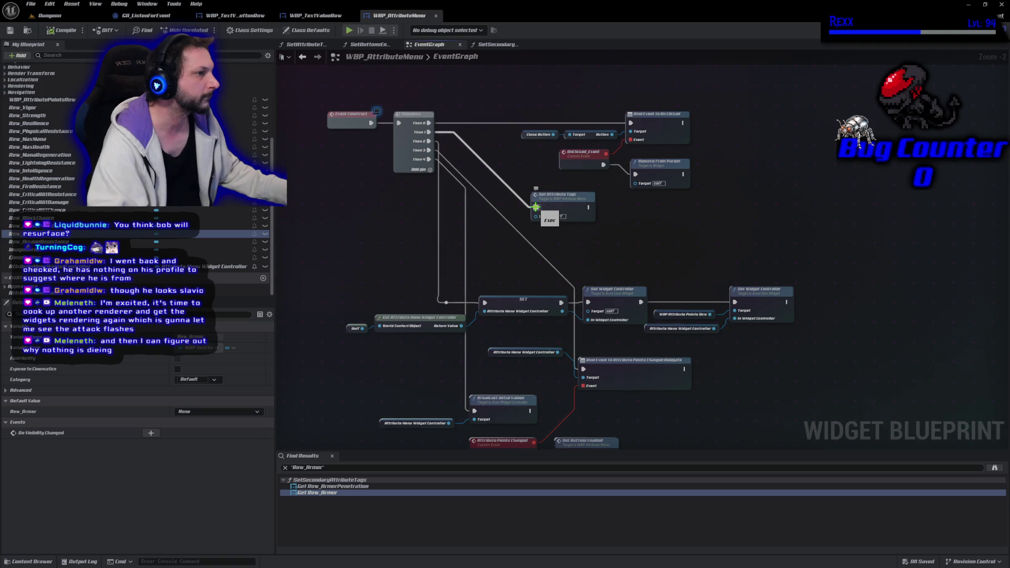
{"action": "mouse_move", "coordinate": [451, 251]}
{"action": "left_mouse_down"}
{"action": "mouse_move", "coordinate": [466, 176]}
{"action": "mouse_move", "coordinate": [489, 200]}
{"action": "mouse_move", "coordinate": [497, 159]}
{"action": "left_mouse_up"}
{"action": "mouse_move", "coordinate": [413, 409]}
{"action": "left_mouse_down"}
{"action": "mouse_move", "coordinate": [433, 287]}
{"action": "mouse_move", "coordinate": [430, 221]}
{"action": "mouse_move", "coordinate": [421, 216]}
{"action": "mouse_move", "coordinate": [495, 194]}
{"action": "left_mouse_up"}
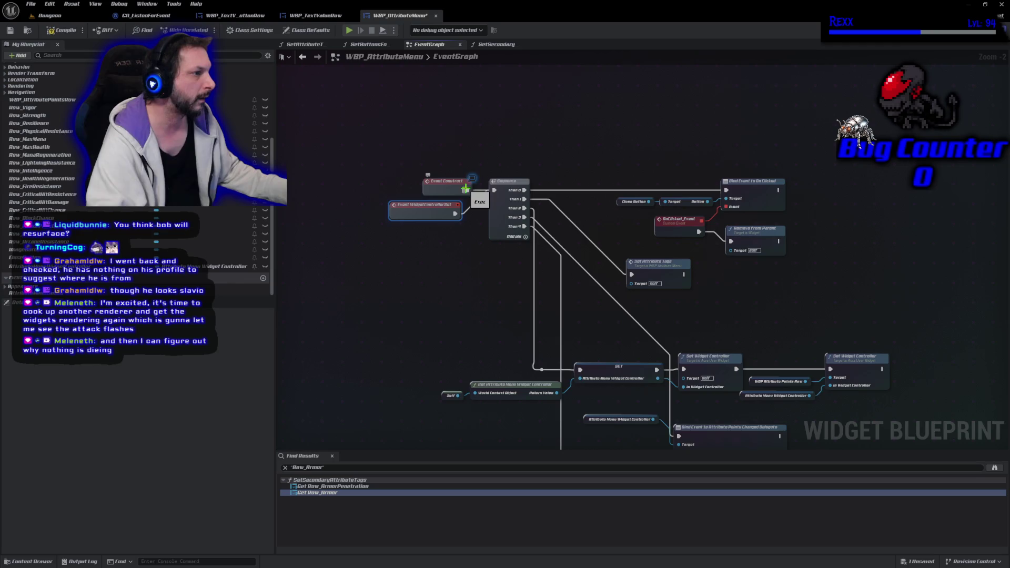
Step: Compile the attribute menu and play the Dungeon level to test it
{"action": "left_click", "coordinate": [65, 30]}
{"action": "left_click", "coordinate": [53, 17]}
{"action": "left_click", "coordinate": [201, 30]}
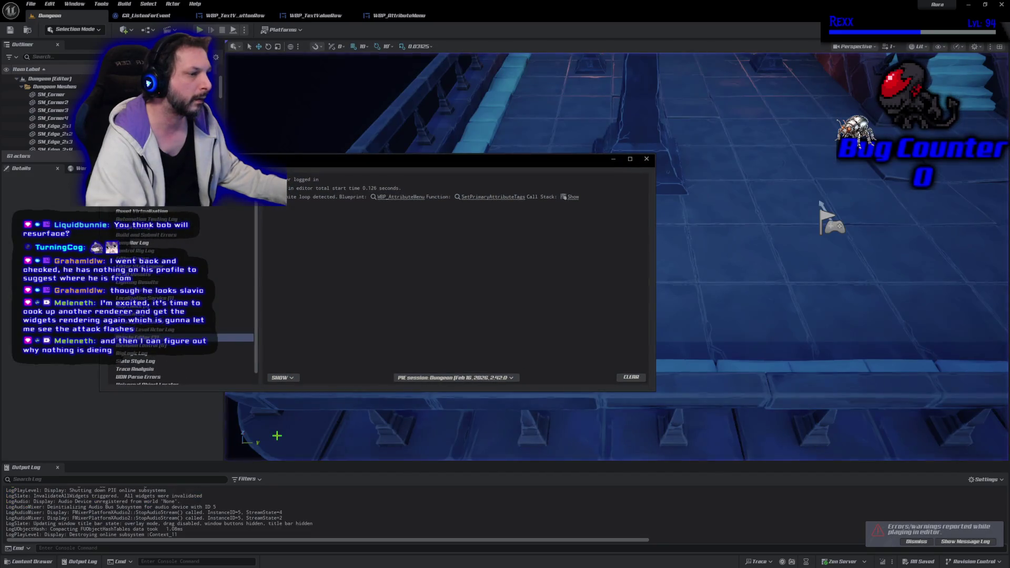
Step: Clear and close the Message Log, then wire Event Construct's exec into WBP_AttributeMenu's Sequence
{"action": "left_click", "coordinate": [631, 377]}
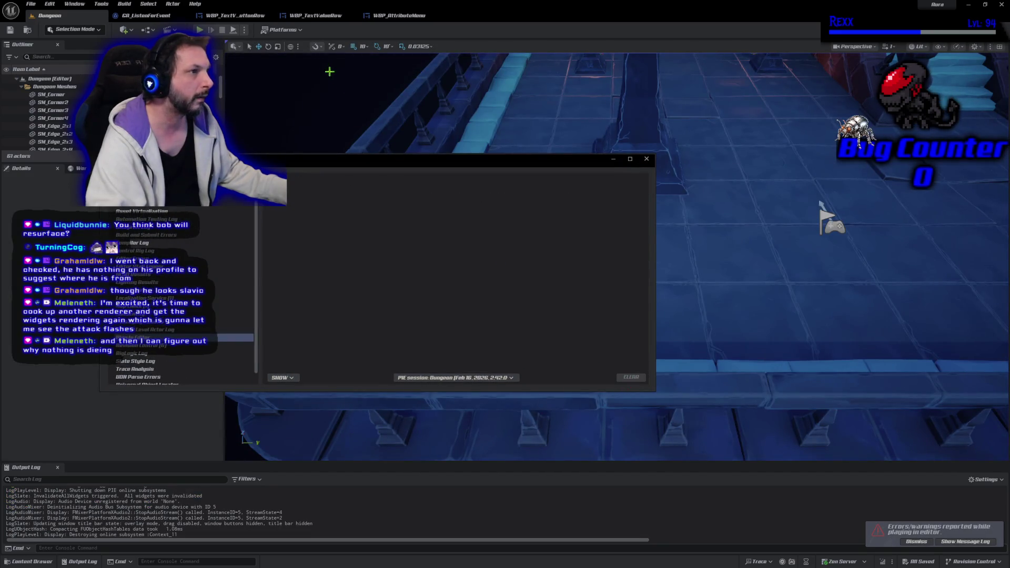
{"action": "left_click", "coordinate": [646, 158]}
{"action": "left_click", "coordinate": [316, 15]}
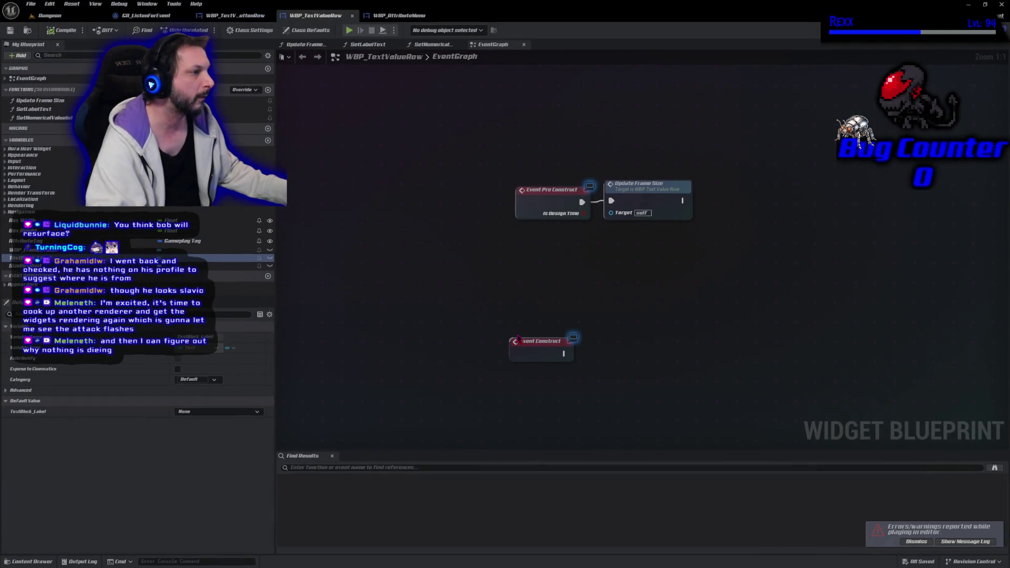
{"action": "left_click", "coordinate": [399, 16]}
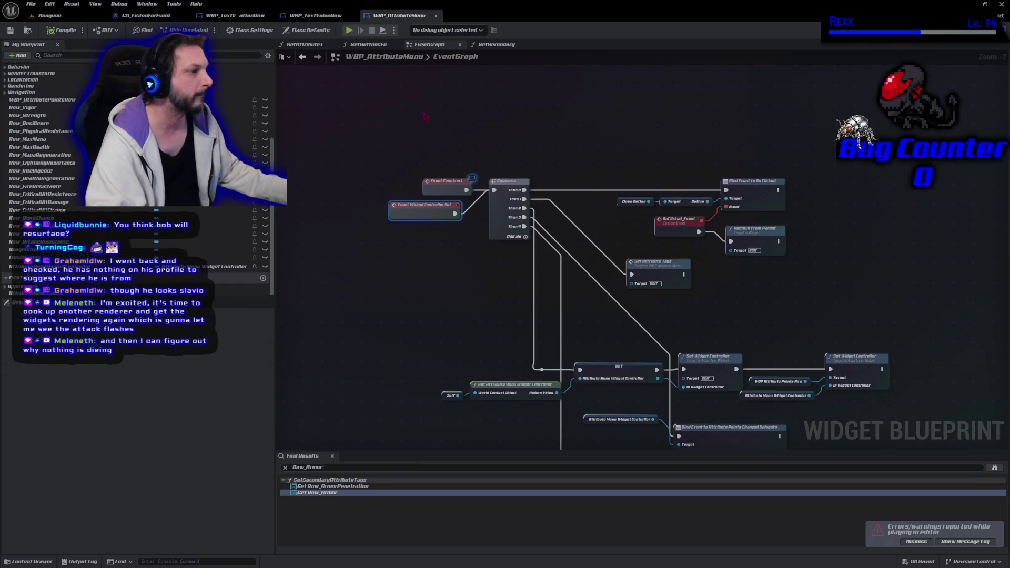
{"action": "mouse_move", "coordinate": [462, 185]}
{"action": "left_mouse_down"}
{"action": "mouse_move", "coordinate": [479, 204]}
{"action": "mouse_move", "coordinate": [493, 190]}
{"action": "left_mouse_up"}
Step: Compile, play-test the ATTRIBUTES menu, stop, and reconnect Event Construct to the Sequence
{"action": "left_click", "coordinate": [62, 30]}
{"action": "left_click", "coordinate": [349, 30]}
{"action": "left_click", "coordinate": [131, 491]}
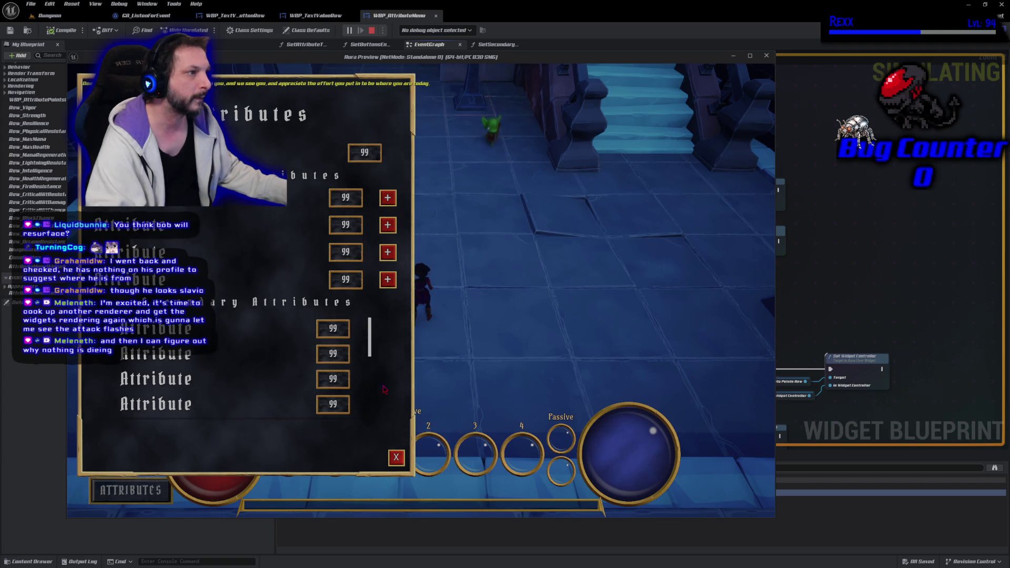
{"action": "left_click", "coordinate": [373, 32]}
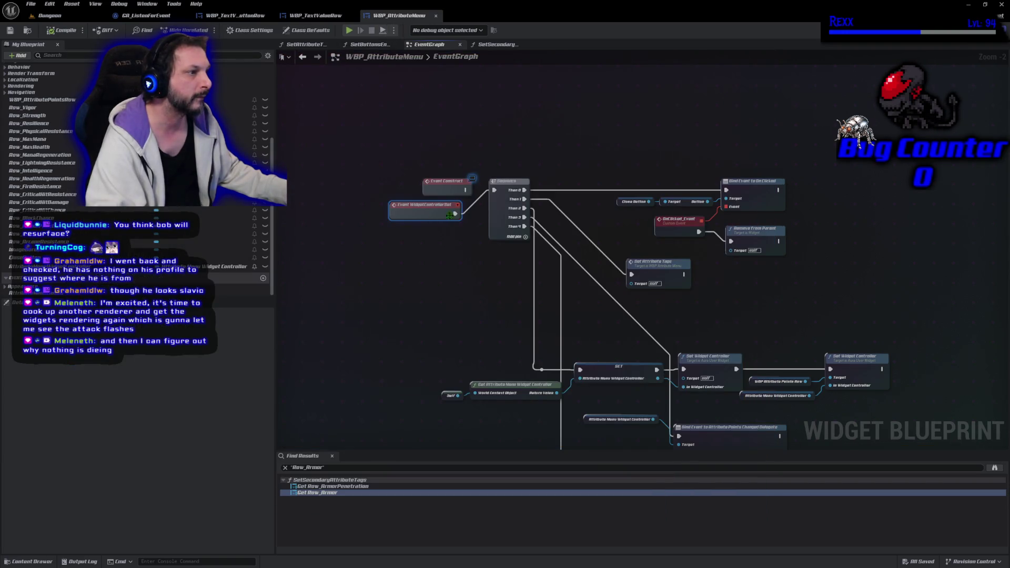
{"action": "left_click_drag", "start_coordinate": [466, 190], "coordinate": [494, 189]}
Step: Move the WidgetControllerSet event aside and save WBP_AttributeMenu
{"action": "left_click_drag", "start_coordinate": [429, 212], "coordinate": [389, 418]}
{"action": "scroll", "coordinate": [363, 386], "scroll_direction": "down", "scroll_amount": 4}
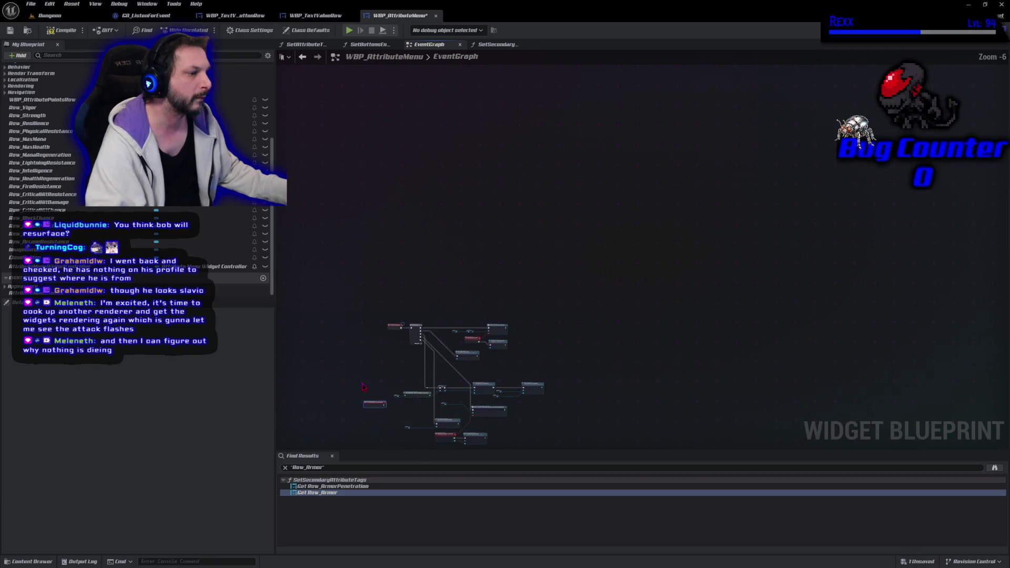
{"action": "scroll", "coordinate": [446, 368], "scroll_direction": "up", "scroll_amount": 4}
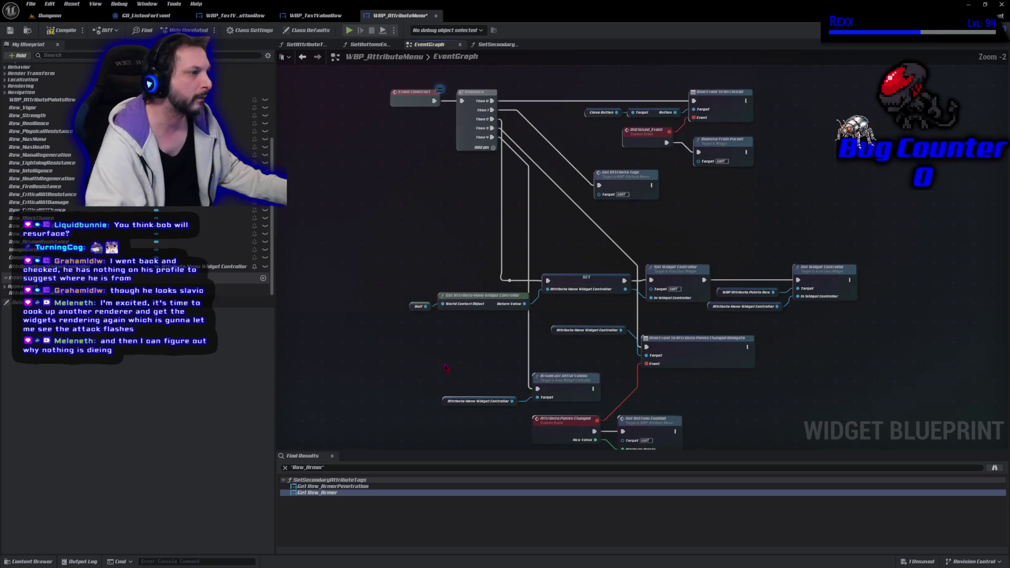
{"action": "left_click", "coordinate": [10, 30]}
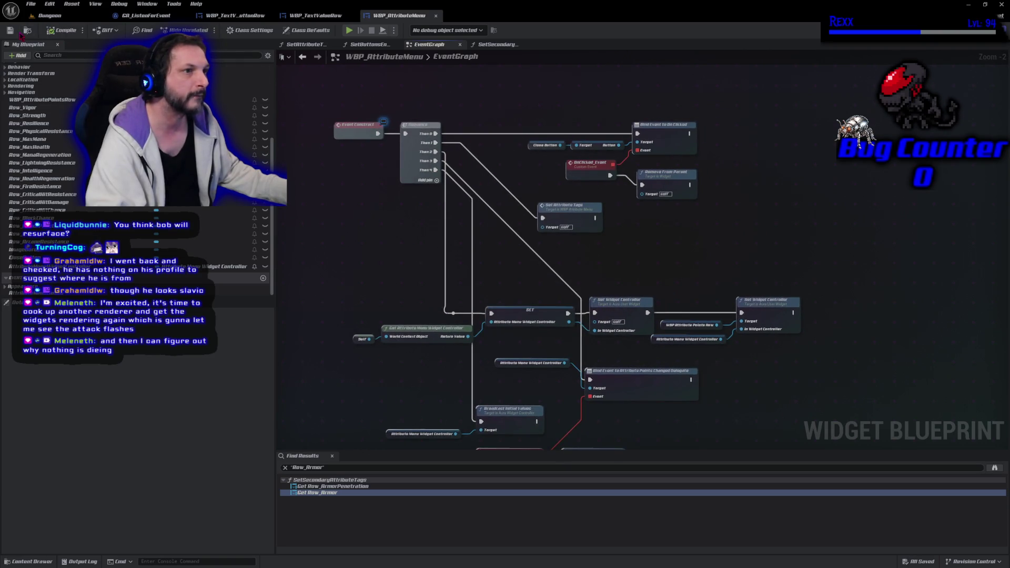
Step: Open SetAttributeTags, inspect its primary and secondary tag setter functions, and clear the Row_Armor search
{"action": "left_click_drag", "start_coordinate": [556, 202], "coordinate": [581, 139]}
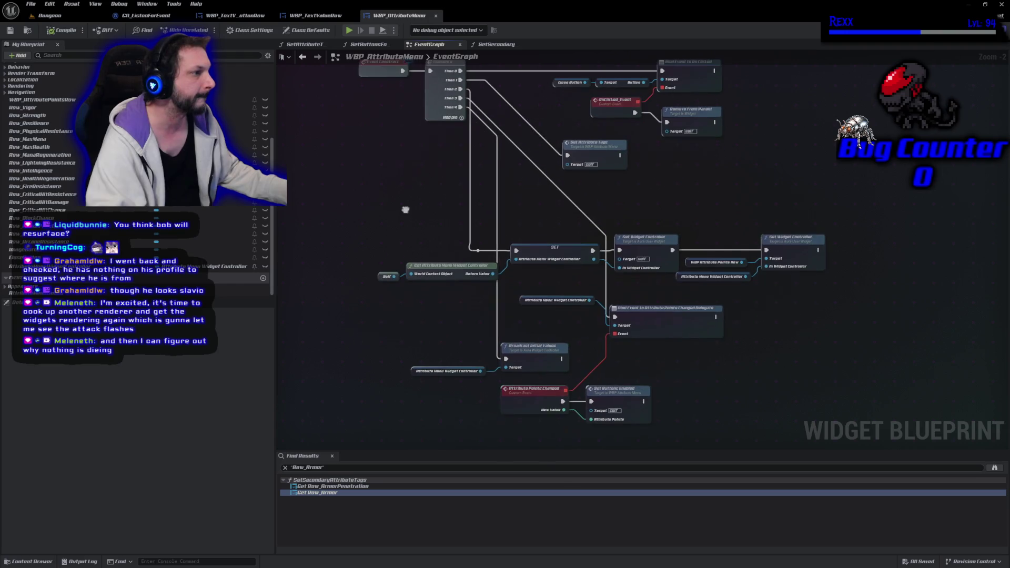
{"action": "double_click", "coordinate": [580, 141]}
{"action": "left_click", "coordinate": [634, 191]}
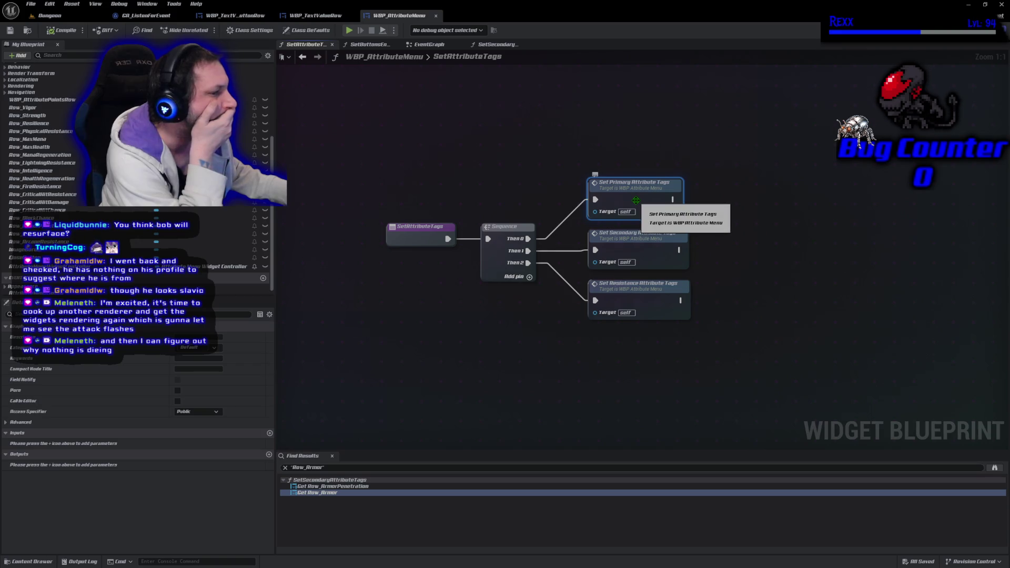
{"action": "double_click", "coordinate": [636, 201]}
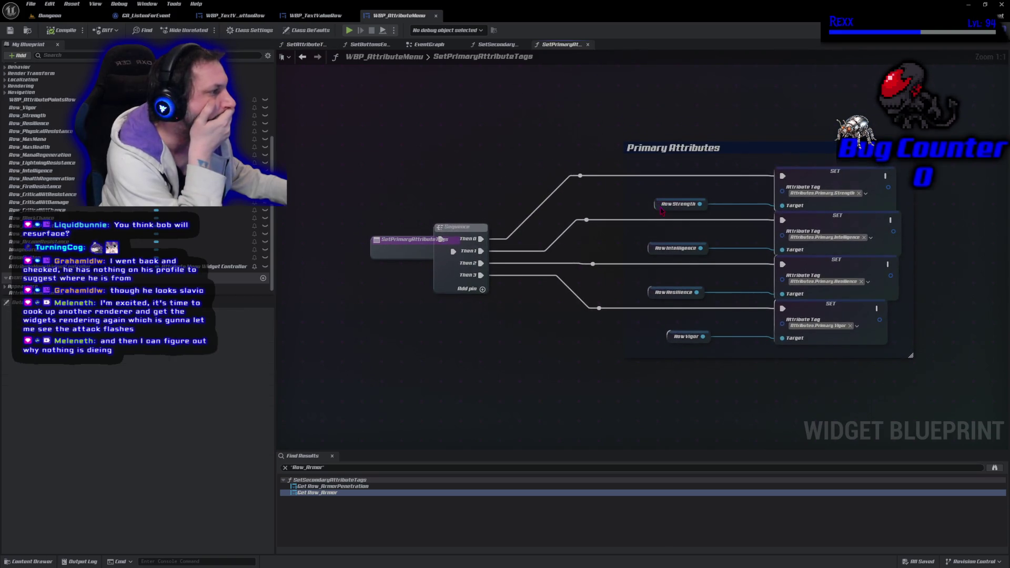
{"action": "left_click", "coordinate": [660, 205]}
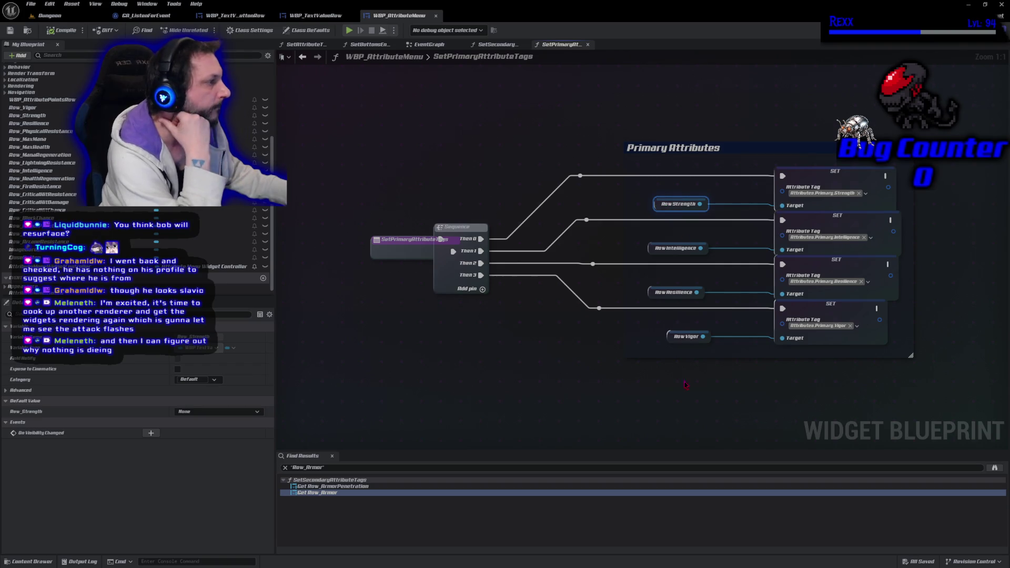
{"action": "key", "text": "alt+Left"}
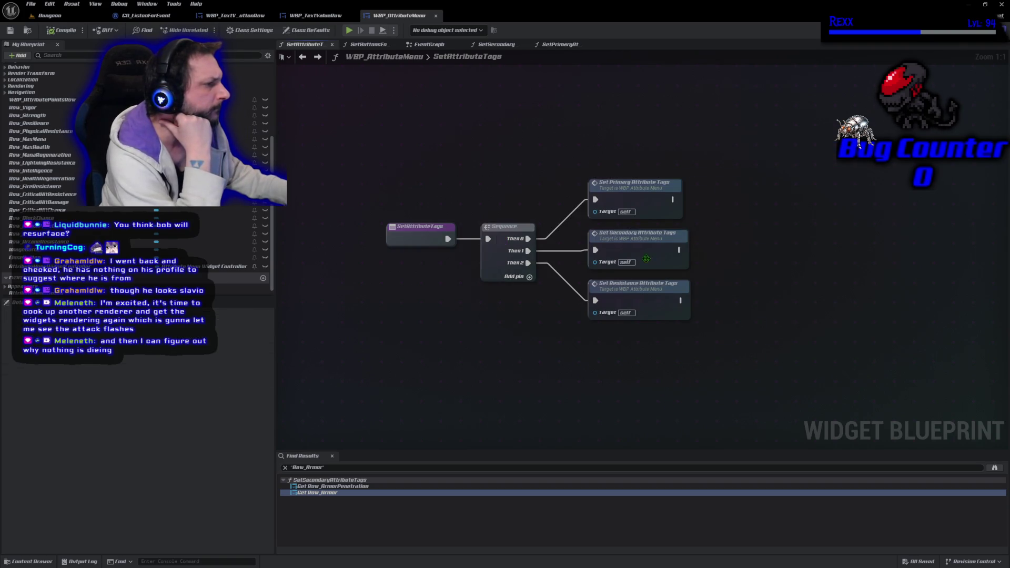
{"action": "double_click", "coordinate": [646, 246]}
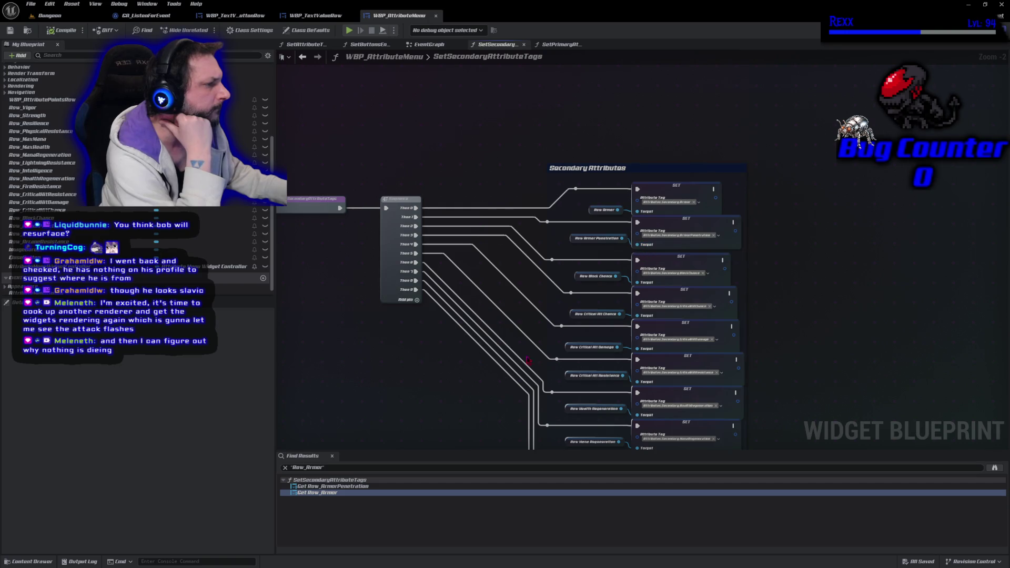
{"action": "key", "text": "alt+Left"}
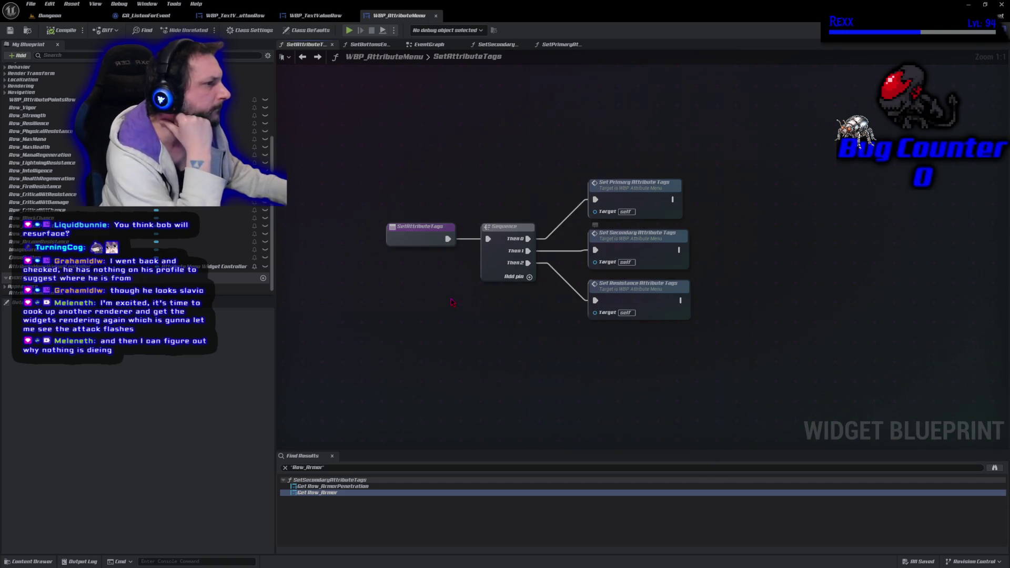
{"action": "left_click", "coordinate": [285, 468]}
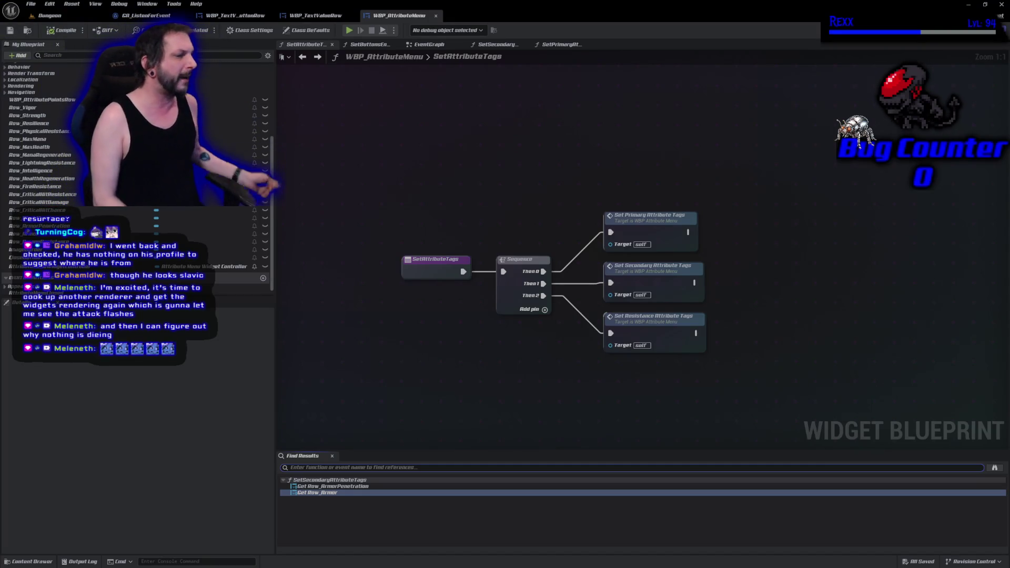
Step: Disconnect the Sequence's later Then wires, save, and test the Attributes menu in play
{"action": "left_click", "coordinate": [668, 278]}
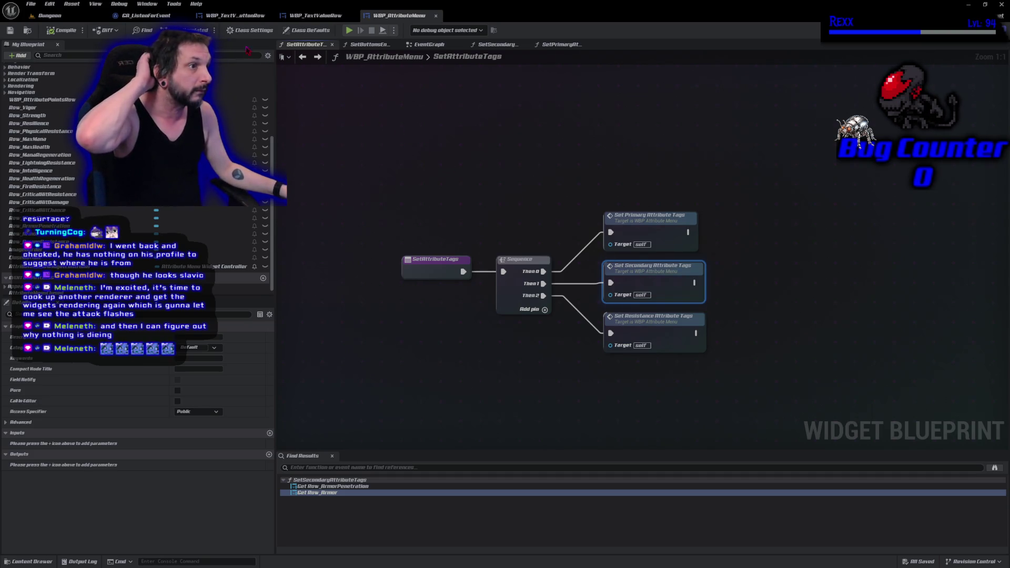
{"action": "left_click", "coordinate": [429, 44]}
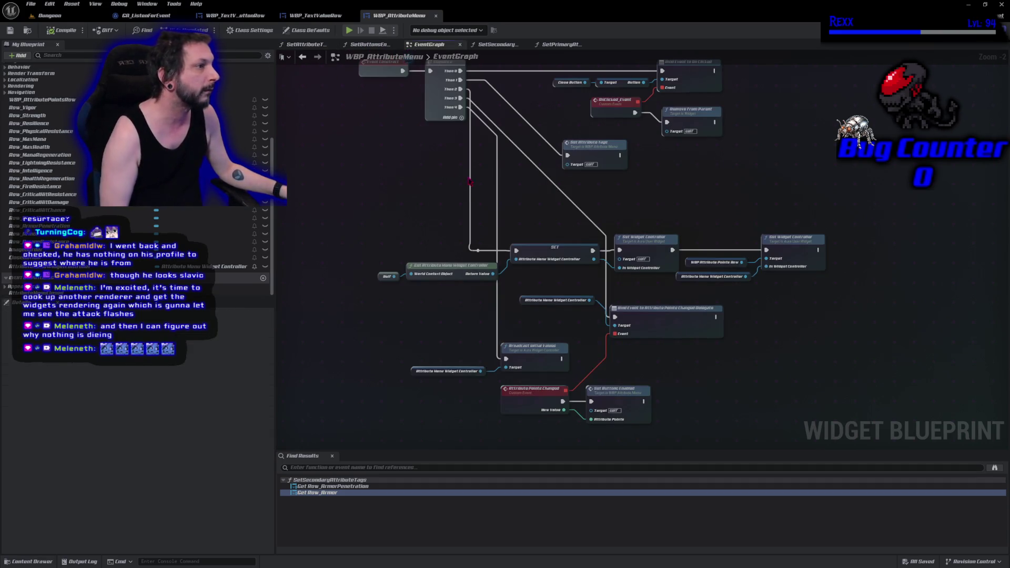
{"action": "left_click_drag", "start_coordinate": [459, 153], "coordinate": [435, 204]}
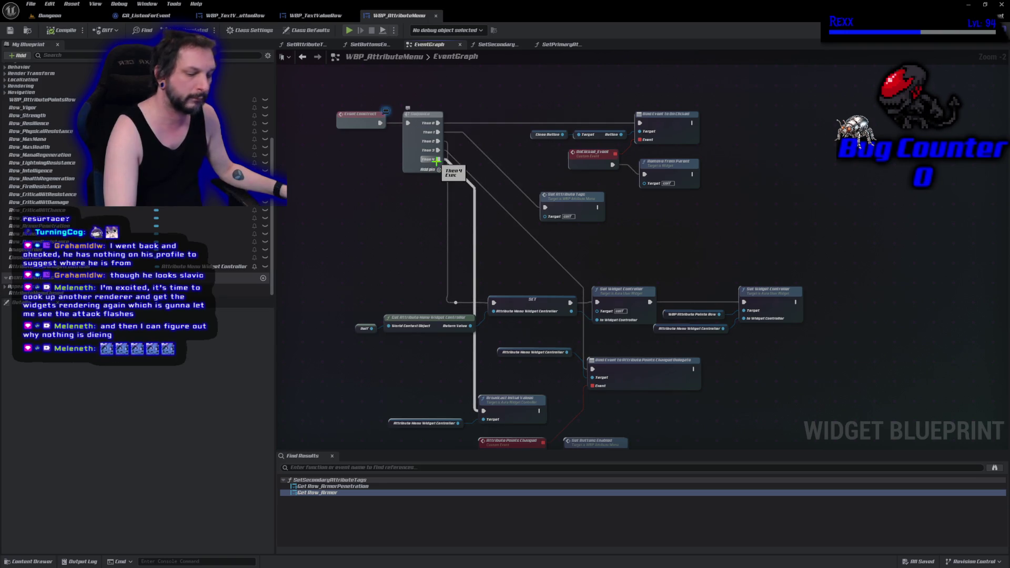
{"action": "left_click", "coordinate": [438, 151], "text": "alt"}
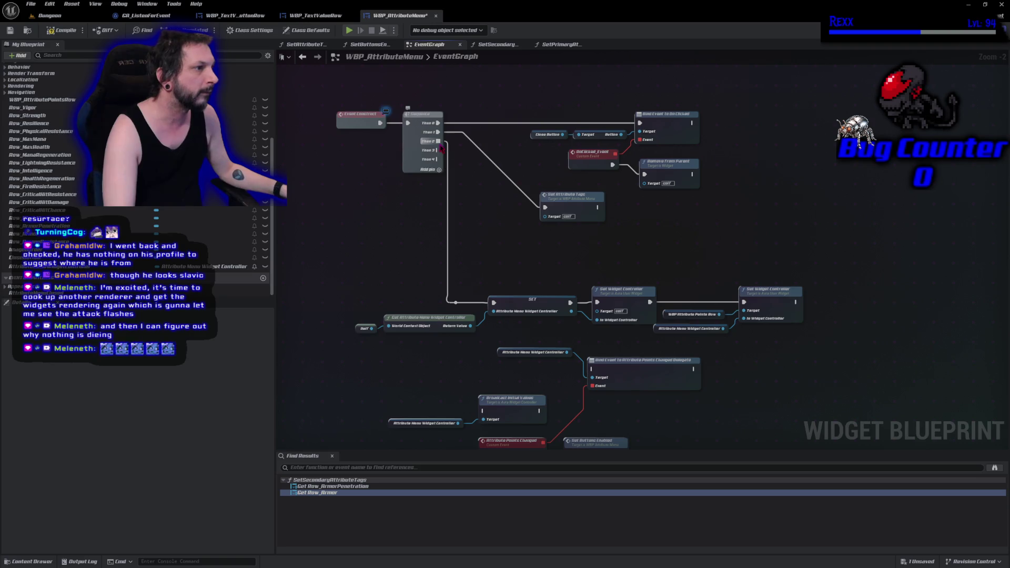
{"action": "left_click", "coordinate": [440, 142], "text": "alt"}
{"action": "key", "text": "ctrl+s"}
{"action": "left_click", "coordinate": [351, 31]}
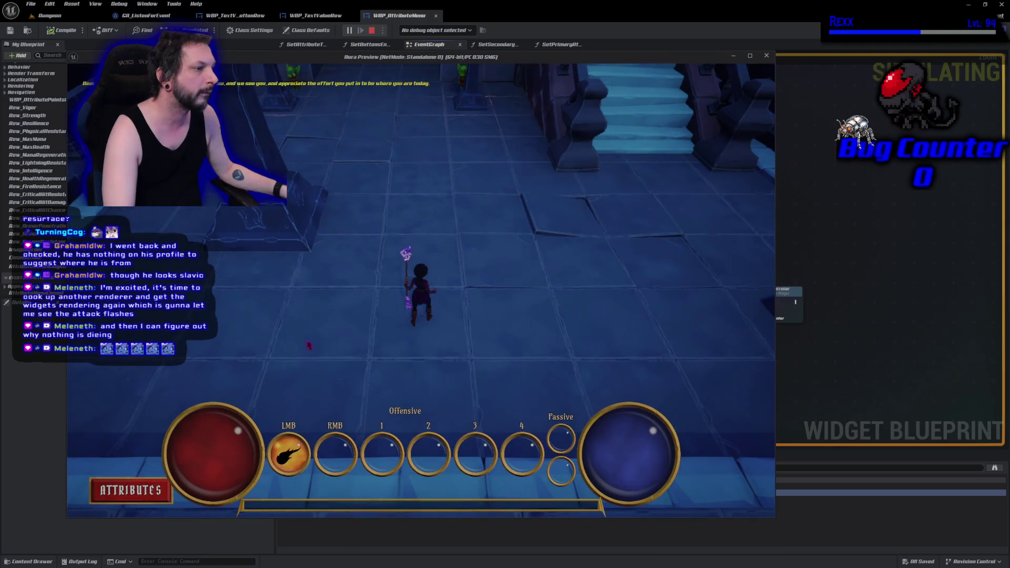
{"action": "left_click", "coordinate": [154, 490]}
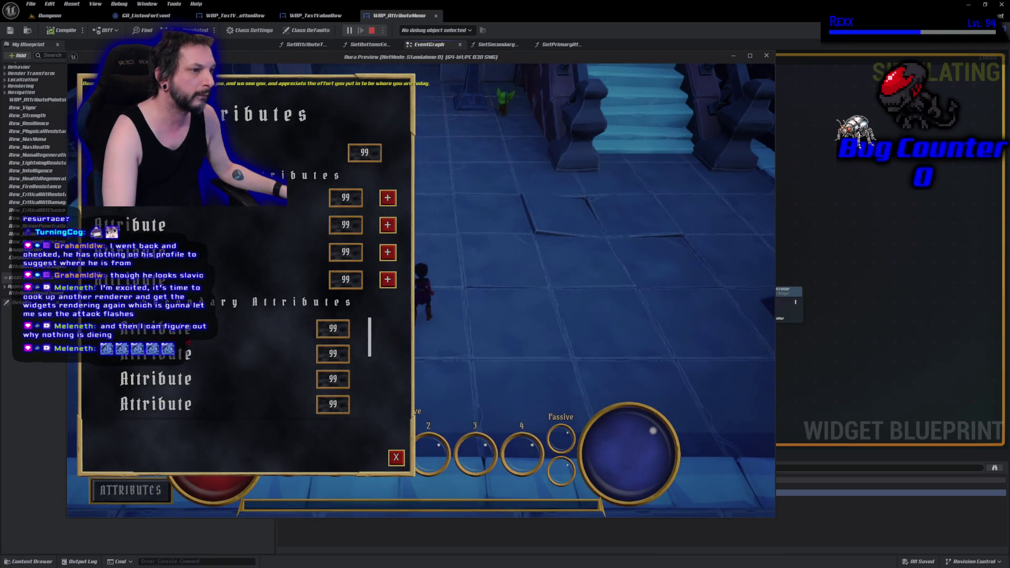
{"action": "key", "text": "Escape"}
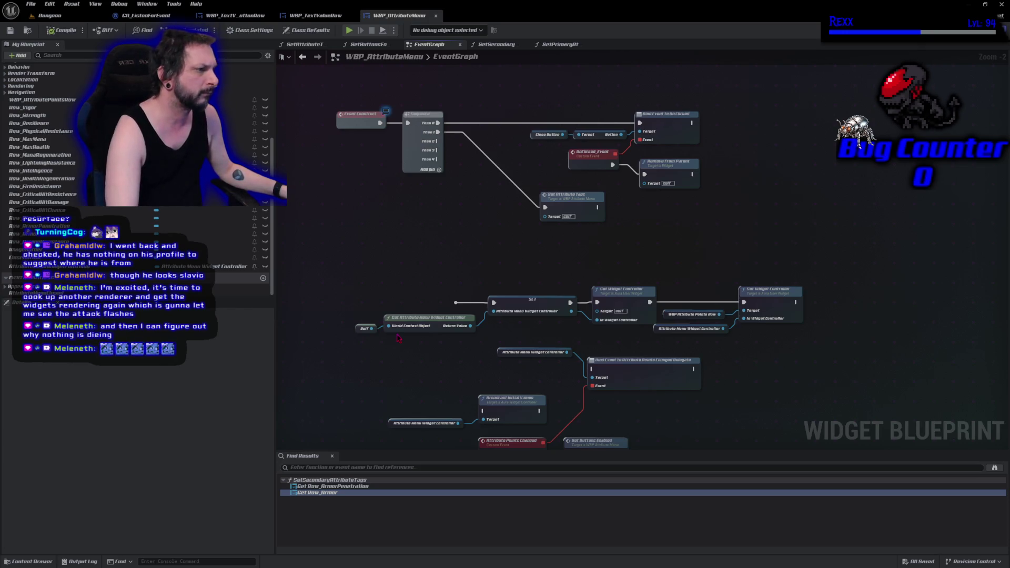
Step: Restore the Then 2, 3 and 4 wires, compile, and retest the Attributes menu
{"action": "key", "text": "ctrl+z"}
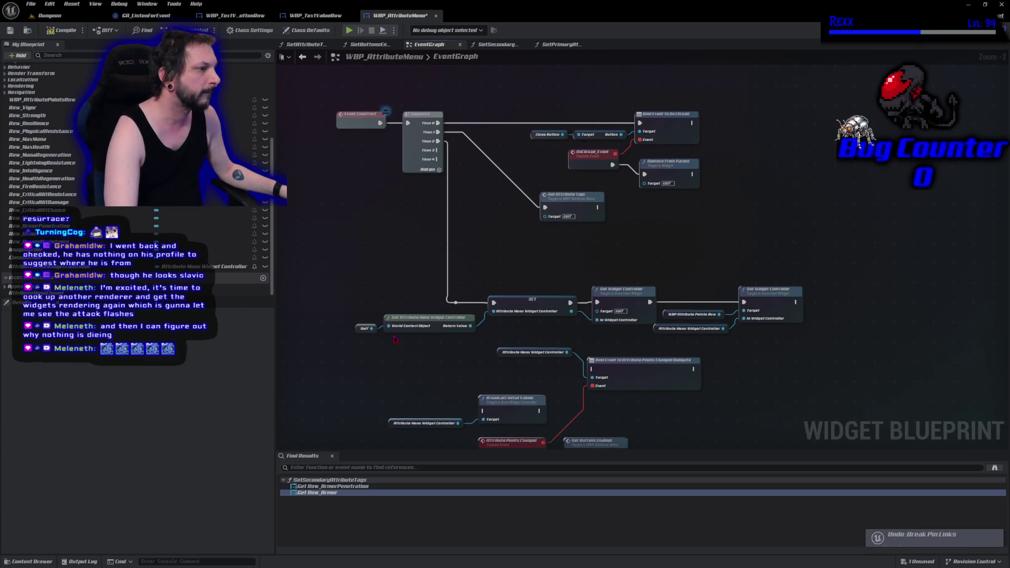
{"action": "key", "text": "ctrl+z"}
{"action": "key", "text": "ctrl+z"}
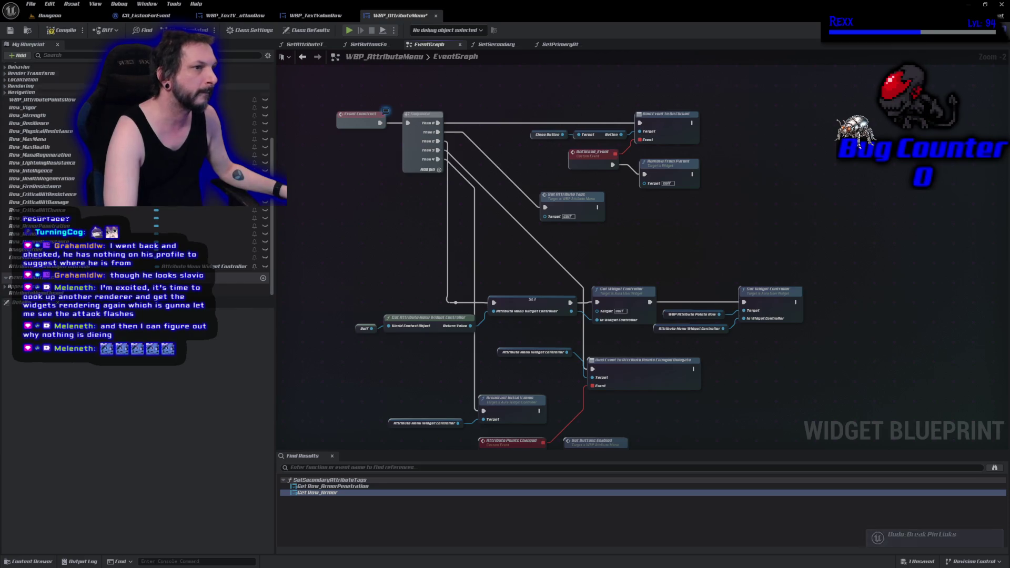
{"action": "left_click", "coordinate": [62, 30]}
{"action": "key", "text": "alt+p"}
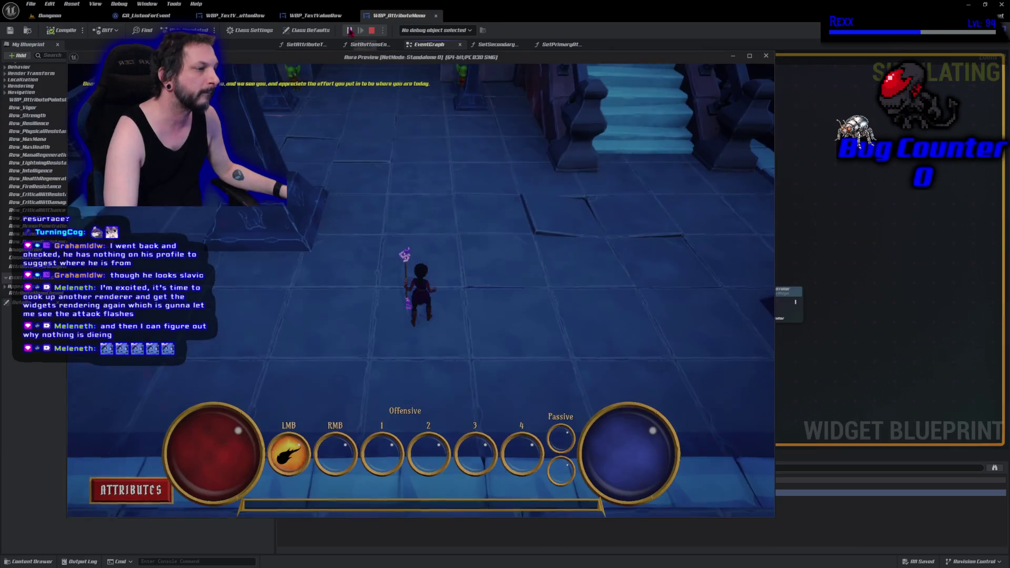
{"action": "left_click", "coordinate": [112, 497]}
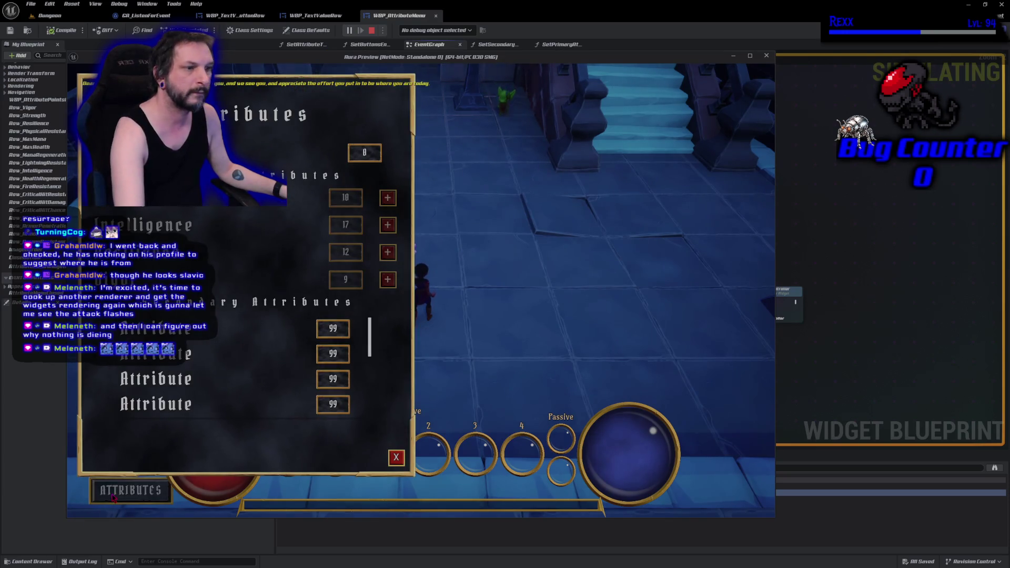
{"action": "key", "text": "Escape"}
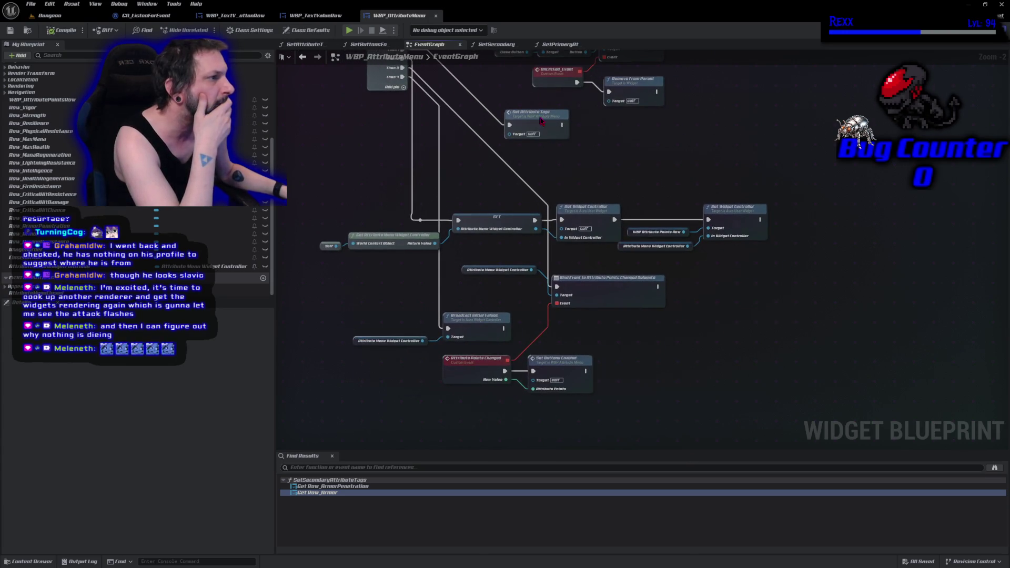
Step: Detach Then 1 from Set Attribute Tags, play-test the menu, then undo the detachment
{"action": "left_click_drag", "start_coordinate": [545, 120], "coordinate": [577, 153]}
{"action": "left_click_drag", "start_coordinate": [401, 52], "coordinate": [425, 154]}
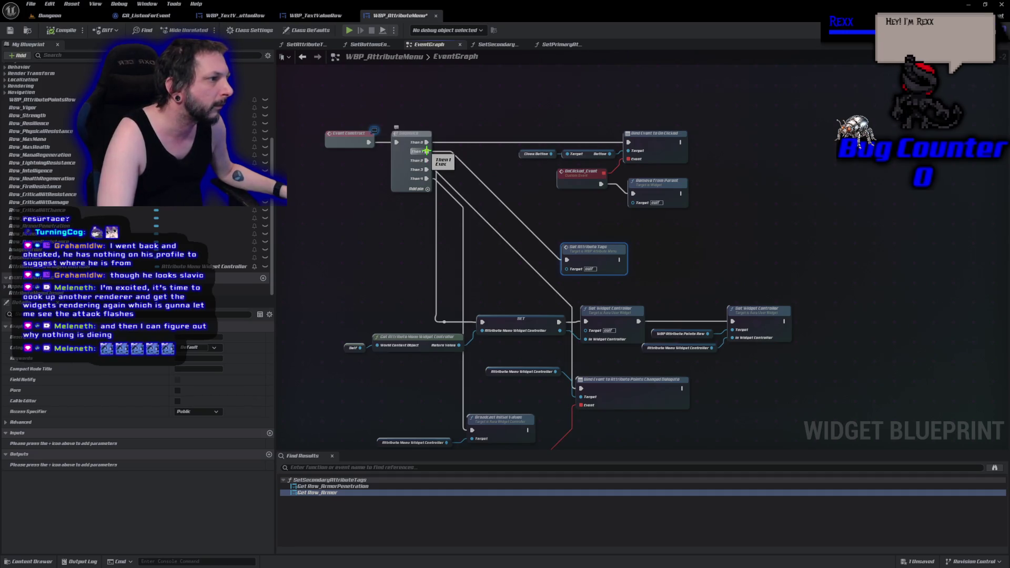
{"action": "mouse_move", "coordinate": [426, 151]}
{"action": "left_mouse_down"}
{"action": "mouse_move", "coordinate": [426, 167]}
{"action": "mouse_move", "coordinate": [567, 264]}
{"action": "left_mouse_up"}
{"action": "left_click", "coordinate": [60, 31]}
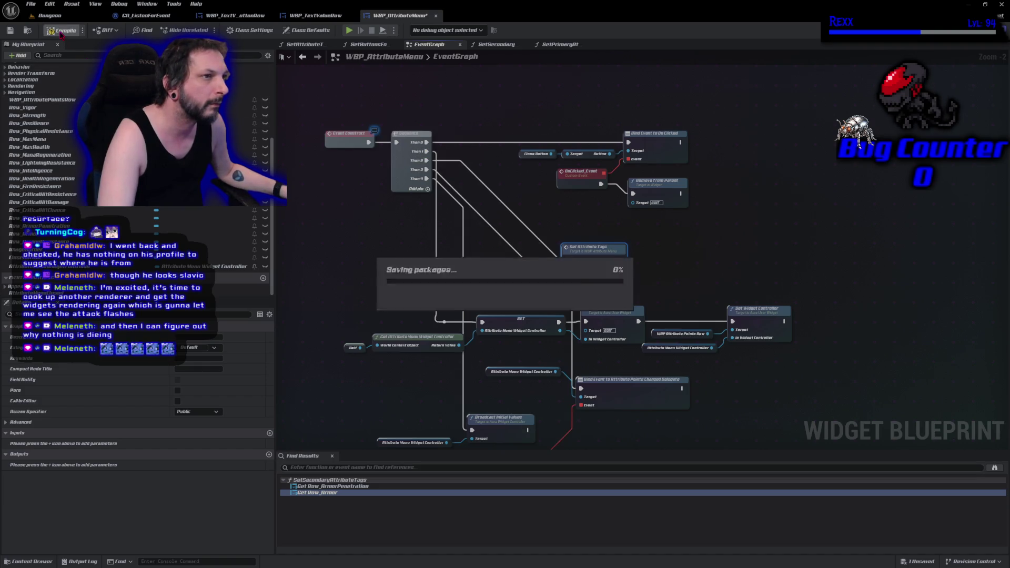
{"action": "left_click", "coordinate": [349, 30]}
{"action": "left_click", "coordinate": [138, 493]}
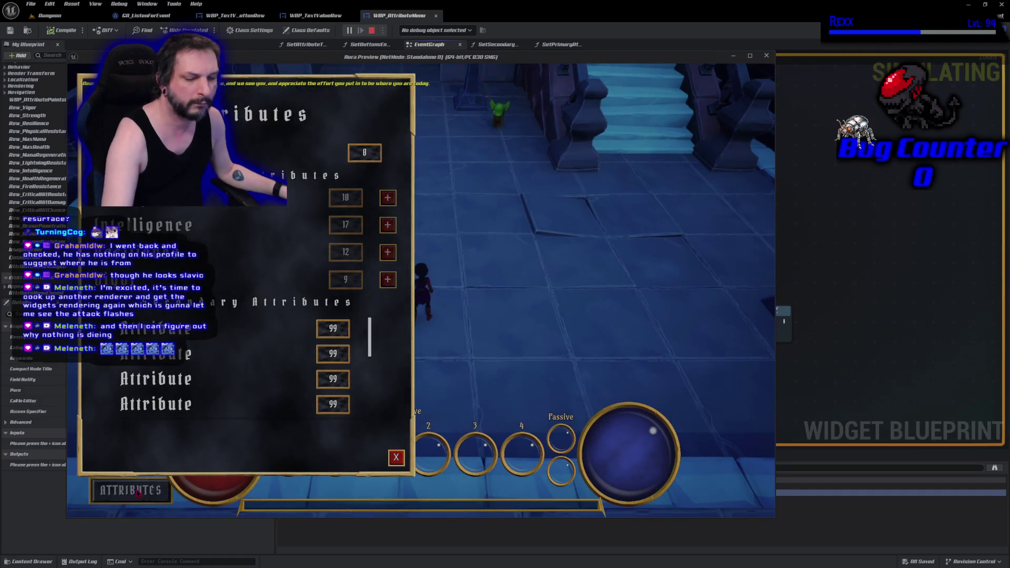
{"action": "key", "text": "Escape"}
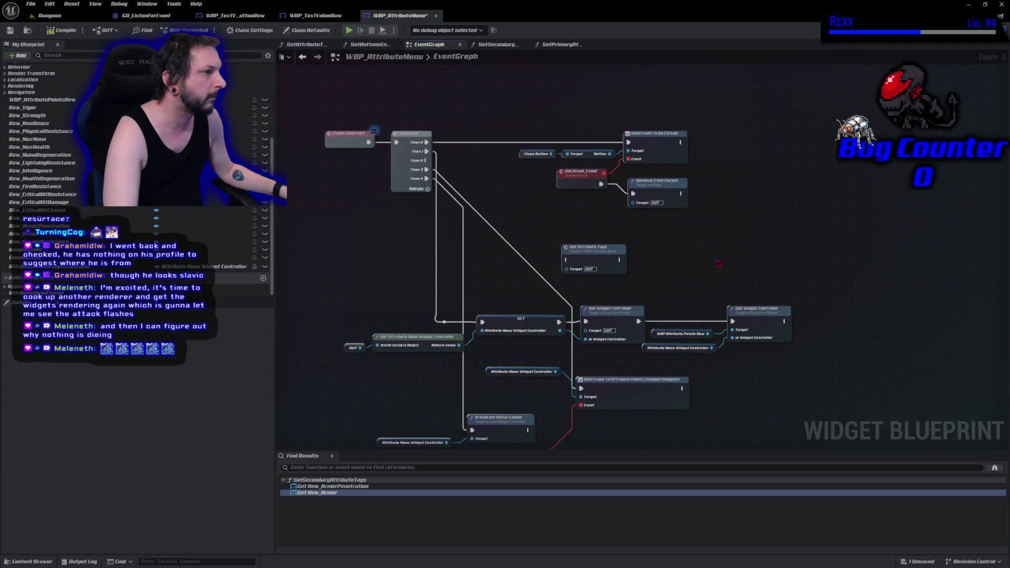
{"action": "key", "text": "ctrl+z"}
{"action": "key", "text": "ctrl+z"}
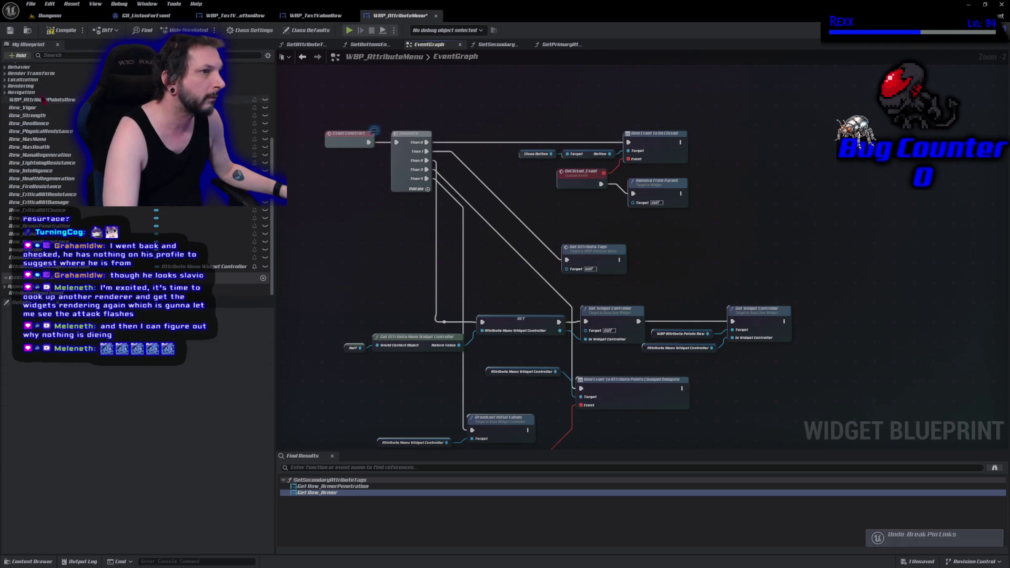
Step: Save, unhook Set Attribute Tags from Then 1, move Then 2 onto Then 1, and link Then 3 to it
{"action": "left_click", "coordinate": [9, 32]}
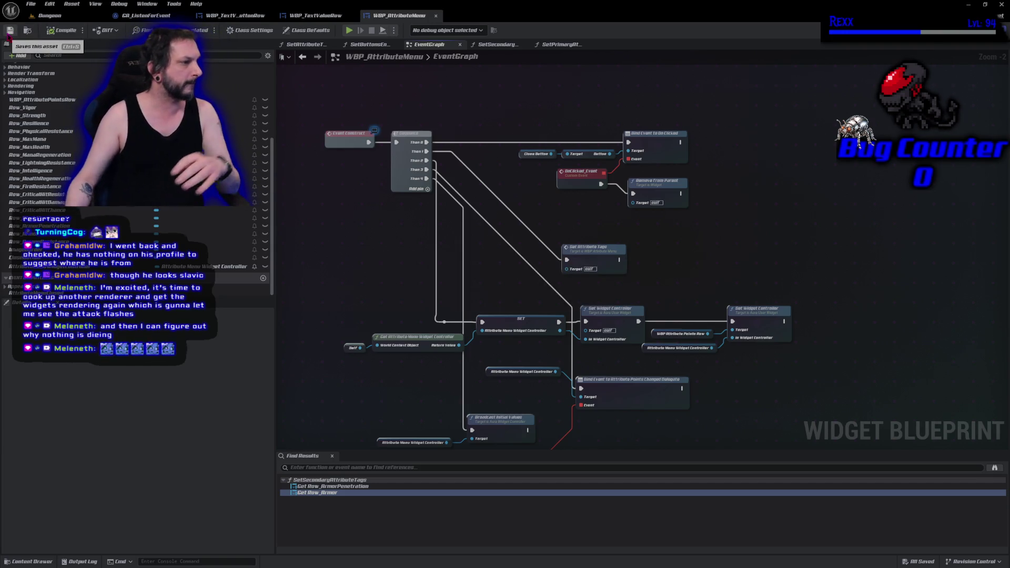
{"action": "mouse_move", "coordinate": [413, 283]}
{"action": "left_mouse_down"}
{"action": "mouse_move", "coordinate": [366, 200]}
{"action": "mouse_move", "coordinate": [374, 244]}
{"action": "mouse_move", "coordinate": [401, 267]}
{"action": "left_mouse_up"}
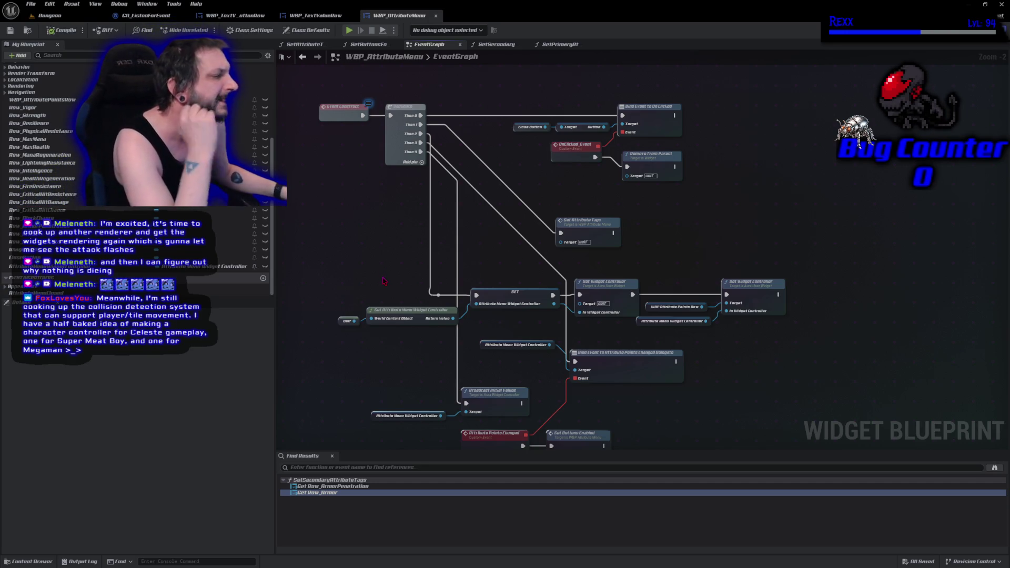
{"action": "left_click_drag", "start_coordinate": [598, 238], "coordinate": [578, 209]}
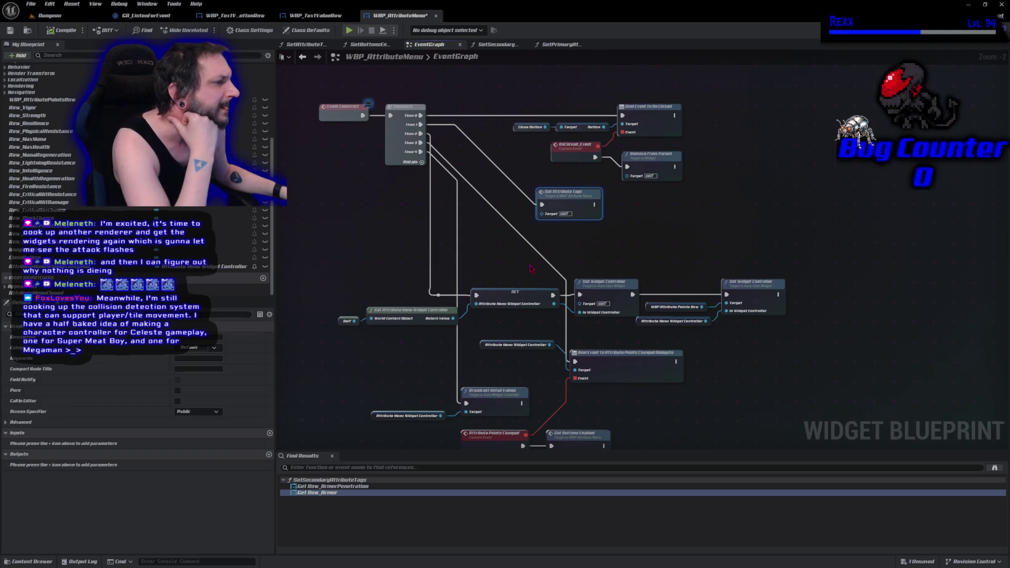
{"action": "left_click_drag", "start_coordinate": [530, 267], "coordinate": [540, 232]}
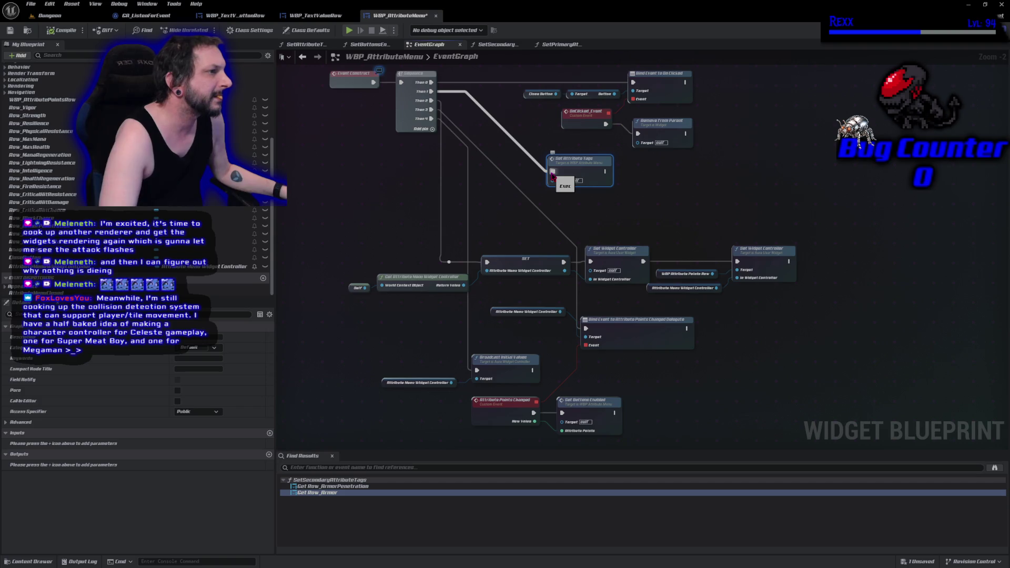
{"action": "left_click", "coordinate": [552, 173], "text": "alt"}
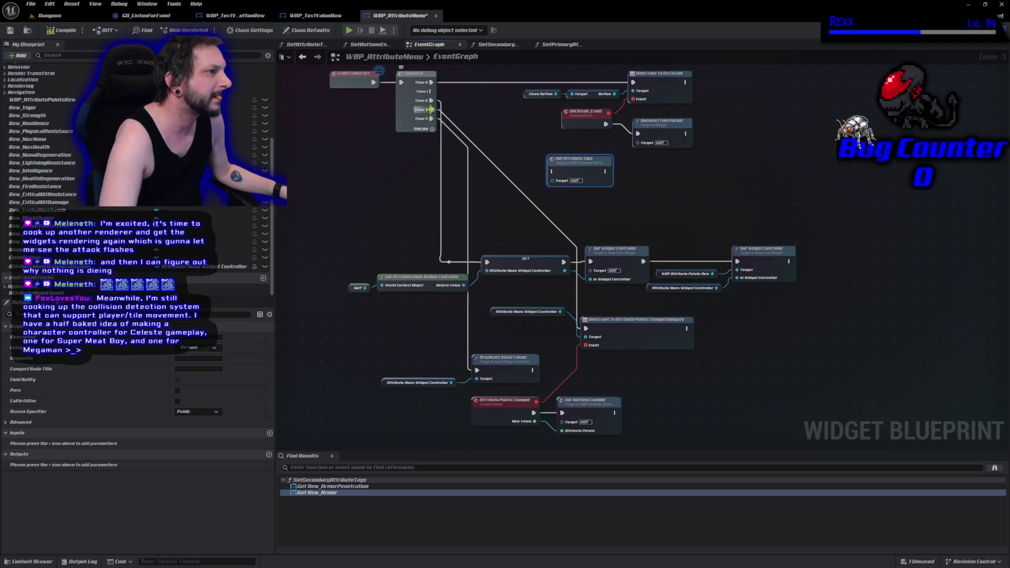
{"action": "mouse_move", "coordinate": [432, 100]}
{"action": "left_mouse_down"}
{"action": "mouse_move", "coordinate": [431, 91]}
{"action": "mouse_move", "coordinate": [431, 100]}
{"action": "left_mouse_up"}
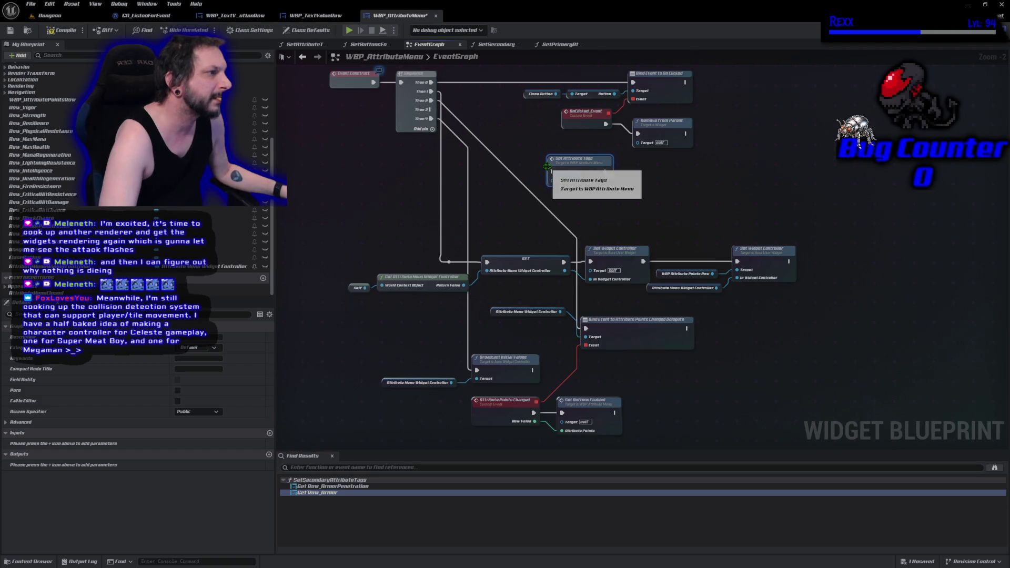
{"action": "mouse_move", "coordinate": [547, 167]}
{"action": "left_mouse_down"}
{"action": "mouse_move", "coordinate": [447, 148]}
{"action": "mouse_move", "coordinate": [432, 109]}
{"action": "left_mouse_up"}
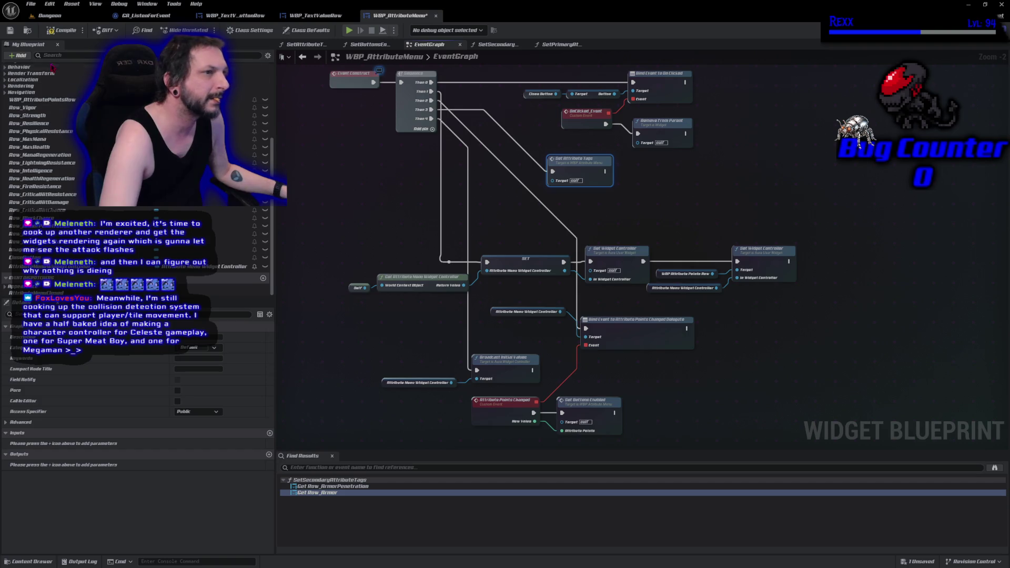
{"action": "left_click", "coordinate": [56, 33]}
{"action": "left_click", "coordinate": [50, 15]}
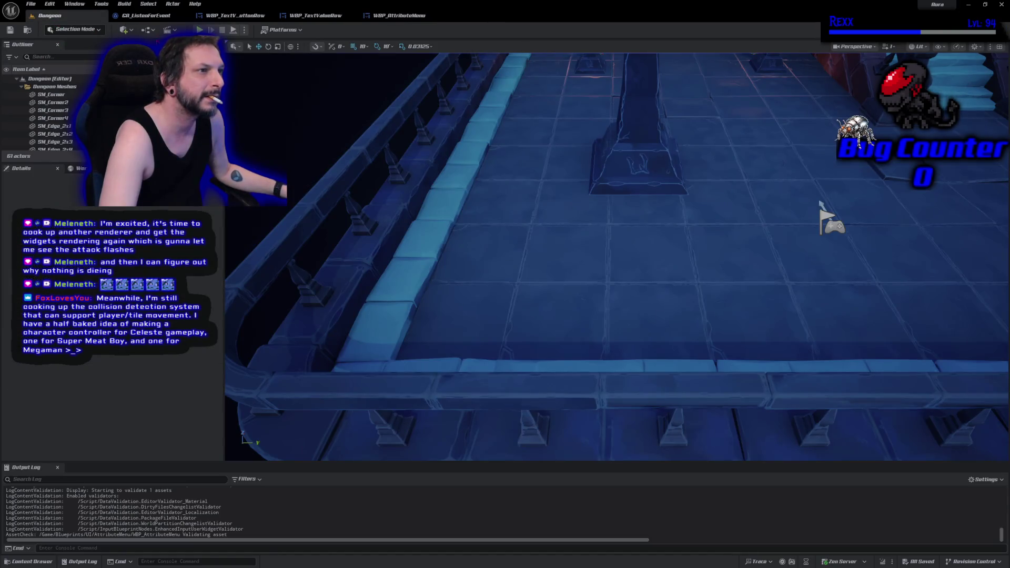
{"action": "key", "text": "alt+p"}
{"action": "left_click", "coordinate": [289, 436]}
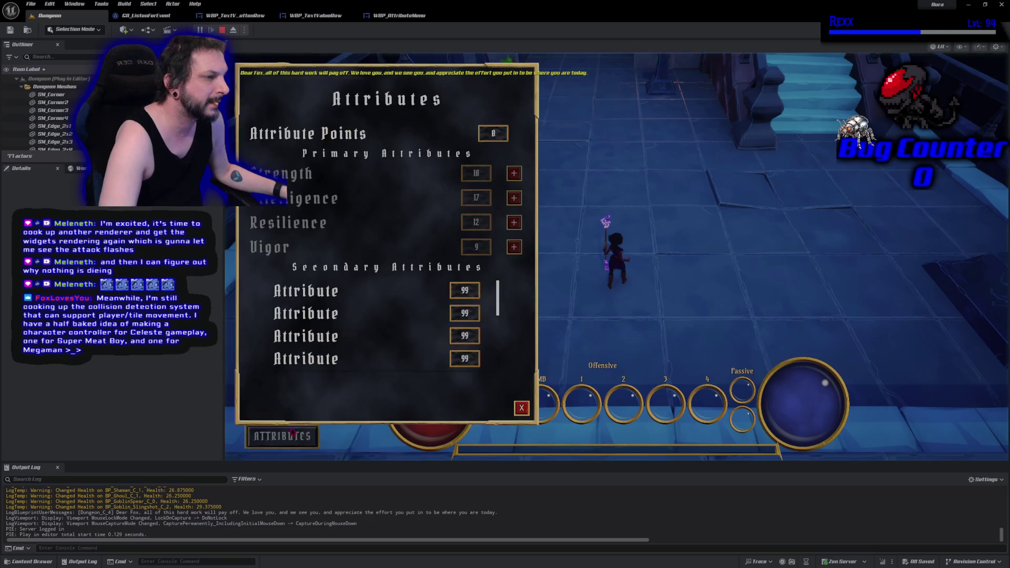
{"action": "key", "text": "Escape"}
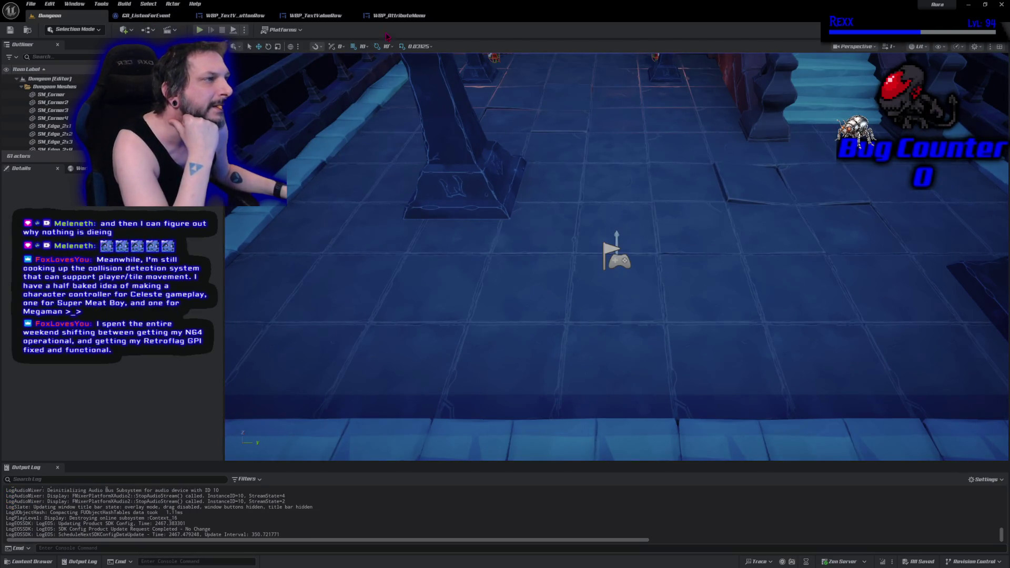
{"action": "left_click", "coordinate": [399, 15]}
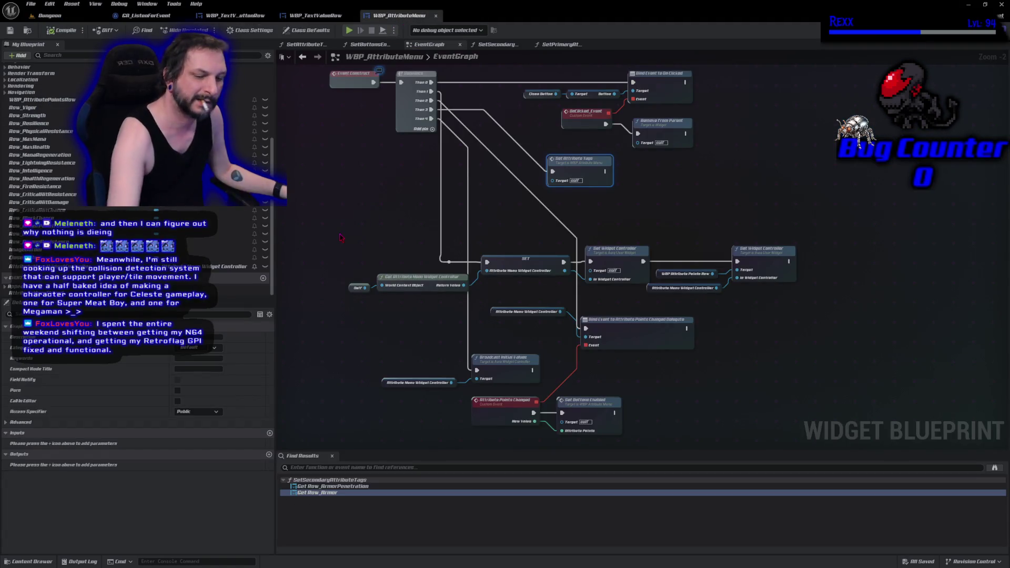
{"action": "key", "text": "ctrl+z"}
{"action": "key", "text": "ctrl+z"}
{"action": "key", "text": "ctrl+z"}
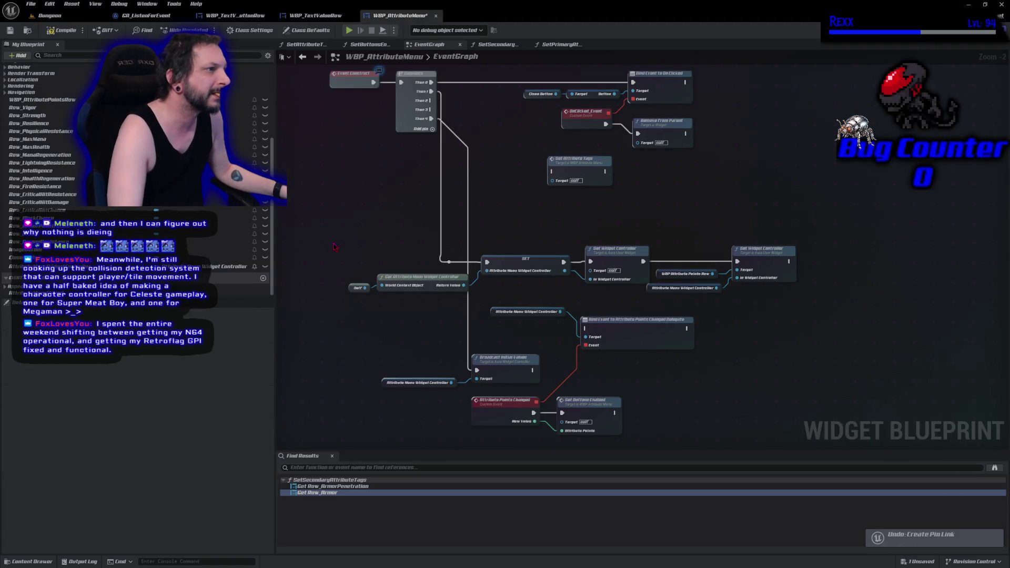
{"action": "key", "text": "ctrl+y"}
{"action": "key", "text": "ctrl+y"}
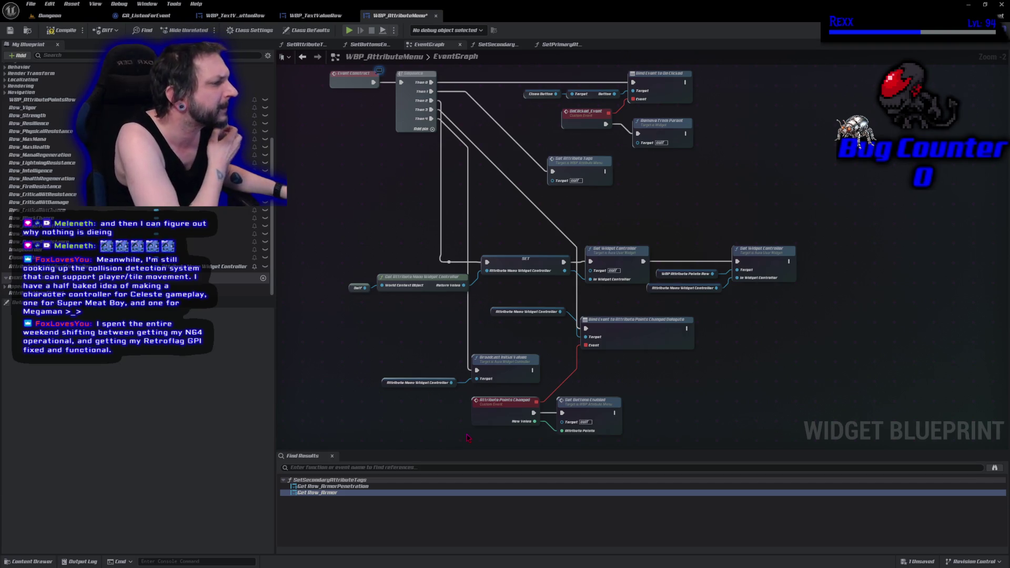
{"action": "left_click", "coordinate": [476, 371], "text": "alt"}
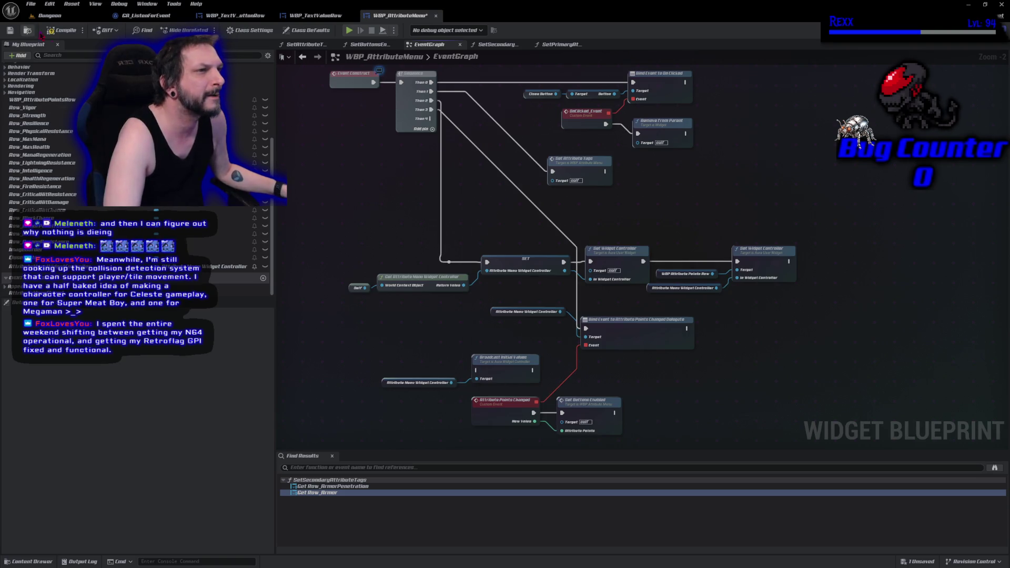
{"action": "left_click", "coordinate": [61, 30]}
{"action": "left_click", "coordinate": [349, 29]}
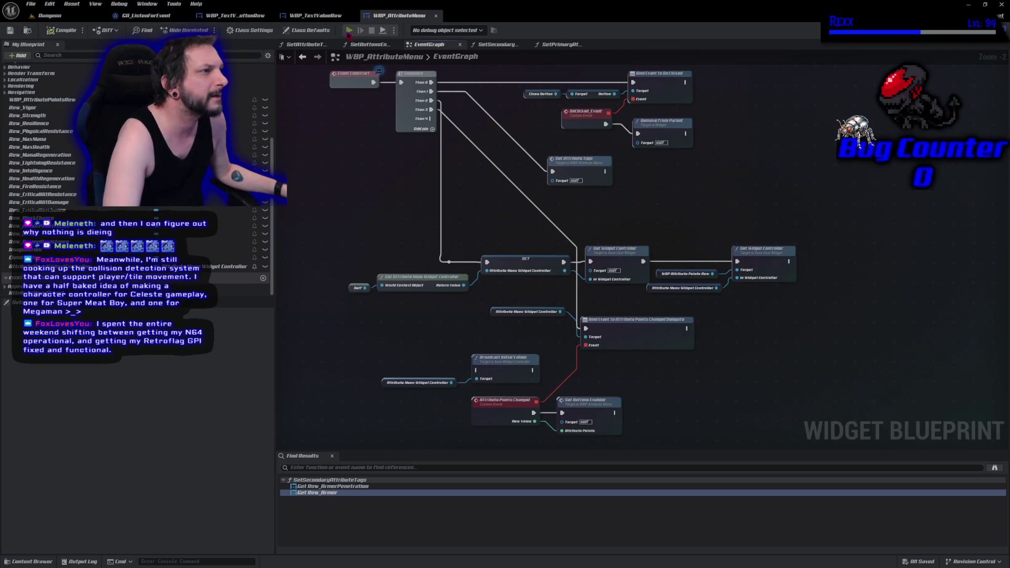
{"action": "left_click", "coordinate": [167, 492]}
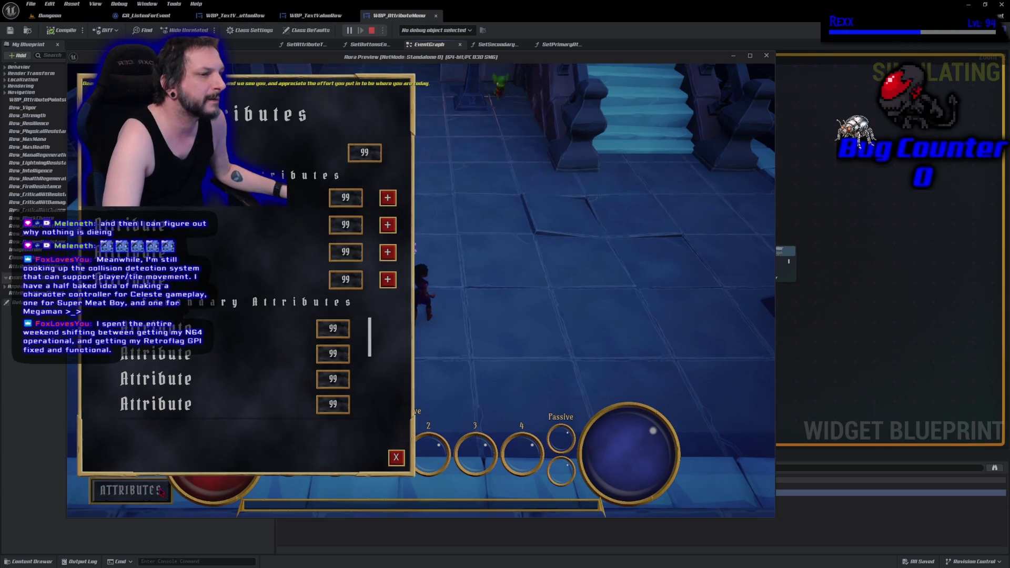
{"action": "key", "text": "Escape"}
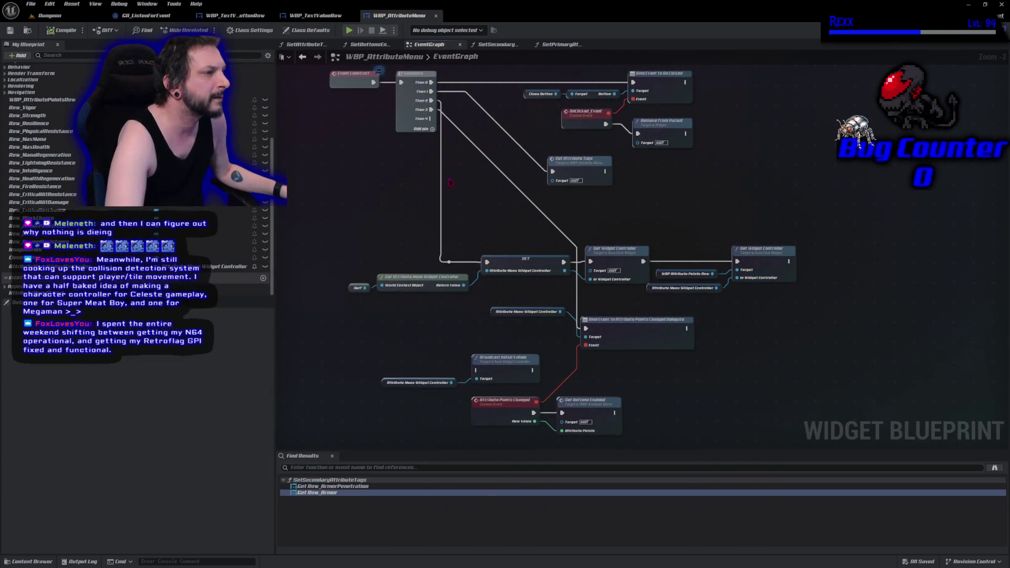
{"action": "mouse_move", "coordinate": [433, 119]}
{"action": "left_mouse_down"}
{"action": "mouse_move", "coordinate": [442, 253]}
{"action": "mouse_move", "coordinate": [477, 370]}
{"action": "left_mouse_up"}
{"action": "left_click", "coordinate": [60, 29]}
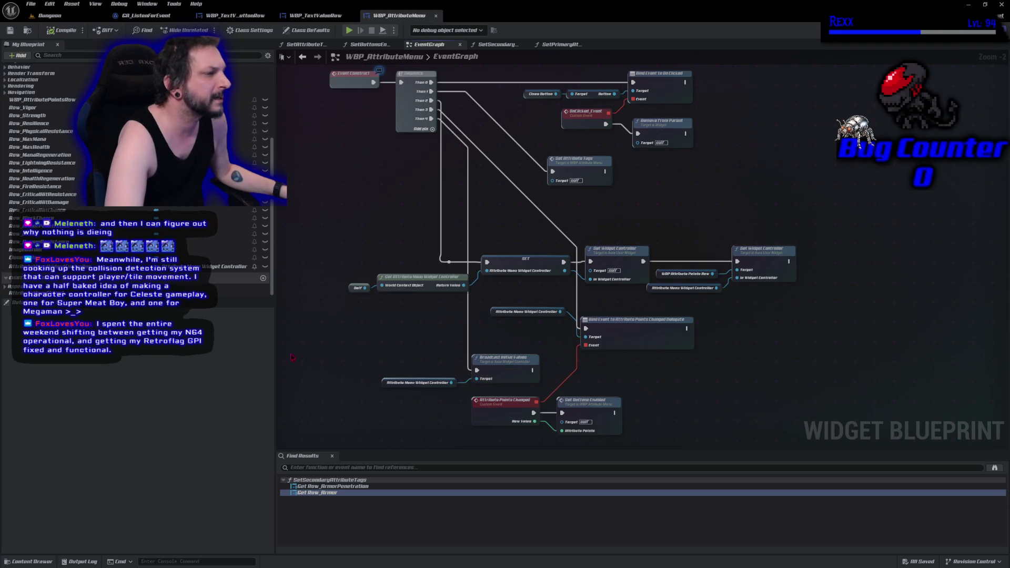
{"action": "mouse_move", "coordinate": [434, 122]}
{"action": "left_mouse_down"}
{"action": "mouse_move", "coordinate": [442, 142]}
{"action": "mouse_move", "coordinate": [386, 366]}
{"action": "left_mouse_up"}
{"action": "type", "text": "delay"}
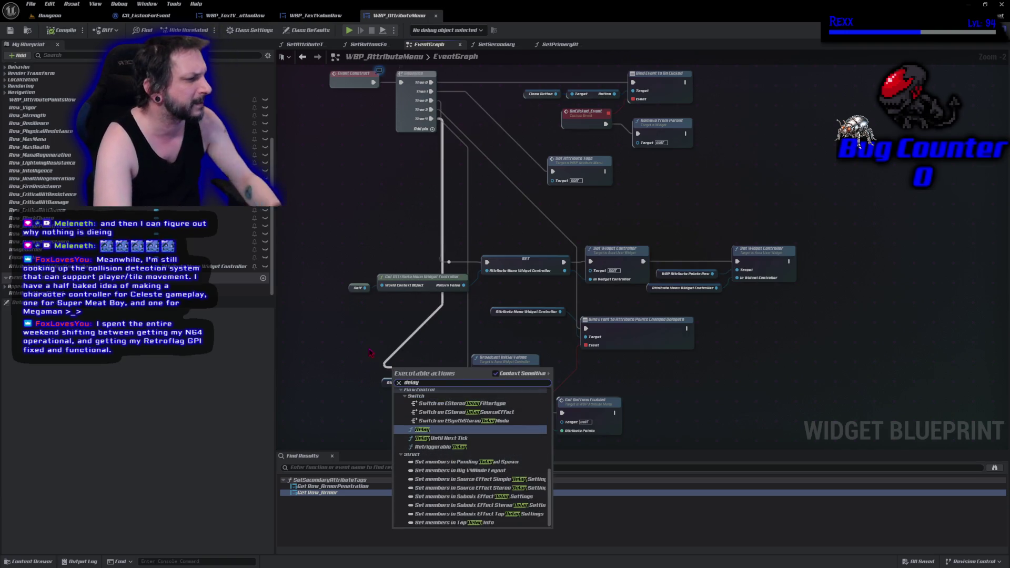
{"action": "left_click", "coordinate": [431, 429]}
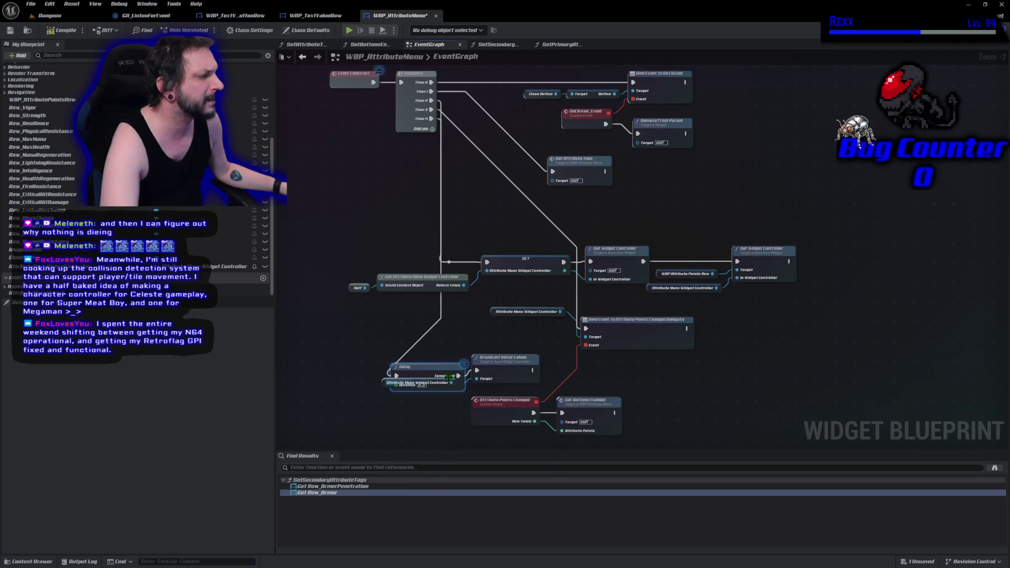
{"action": "left_click_drag", "start_coordinate": [435, 370], "coordinate": [434, 357]}
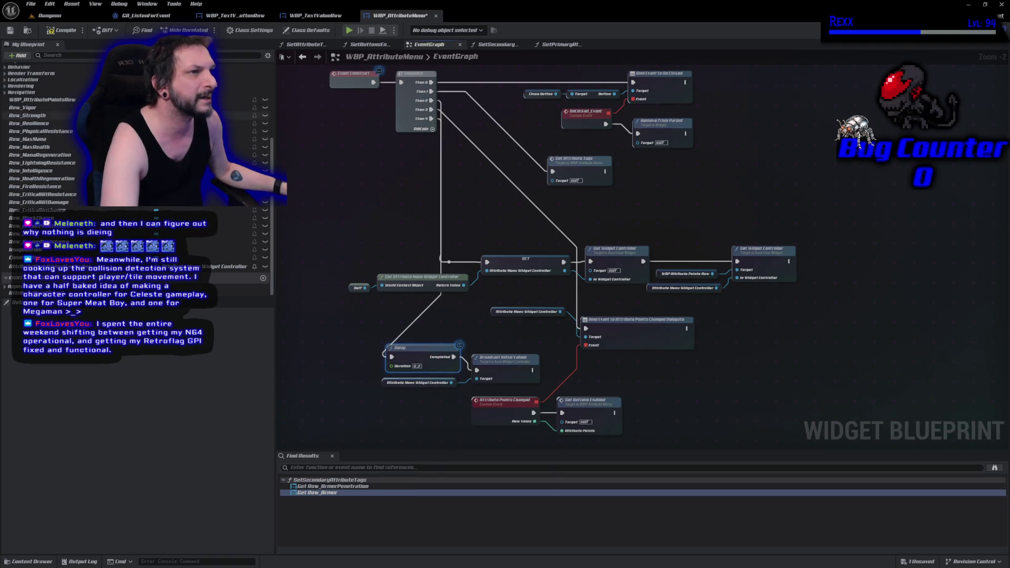
{"action": "key", "text": "ctrl+s"}
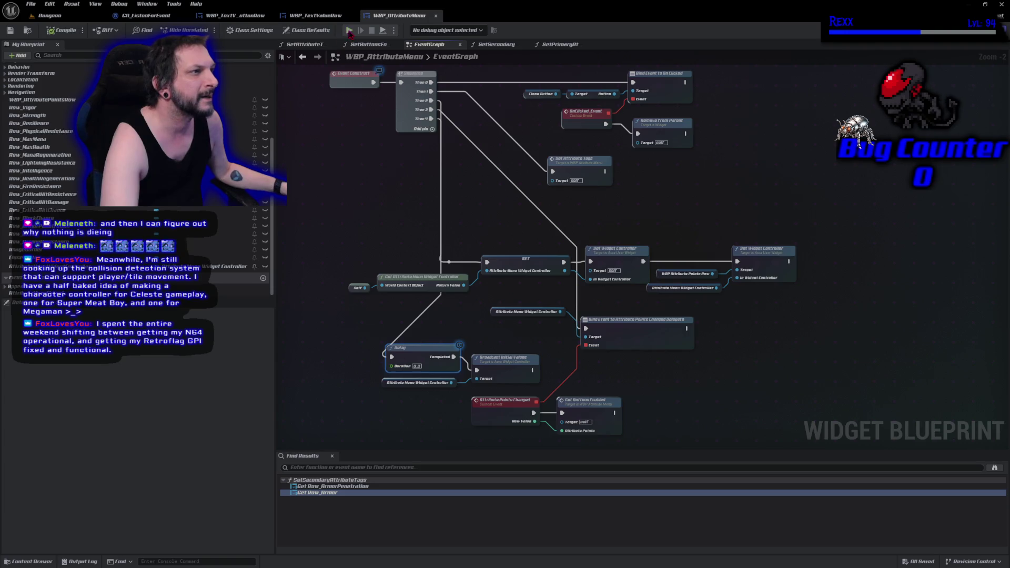
{"action": "left_click", "coordinate": [349, 31]}
{"action": "left_click", "coordinate": [148, 497]}
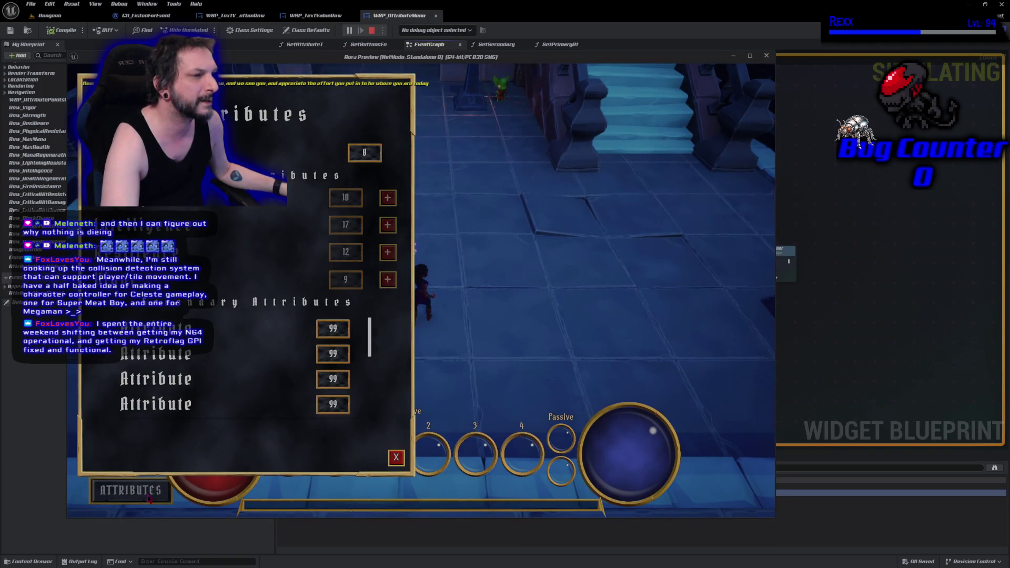
{"action": "key", "text": "Escape"}
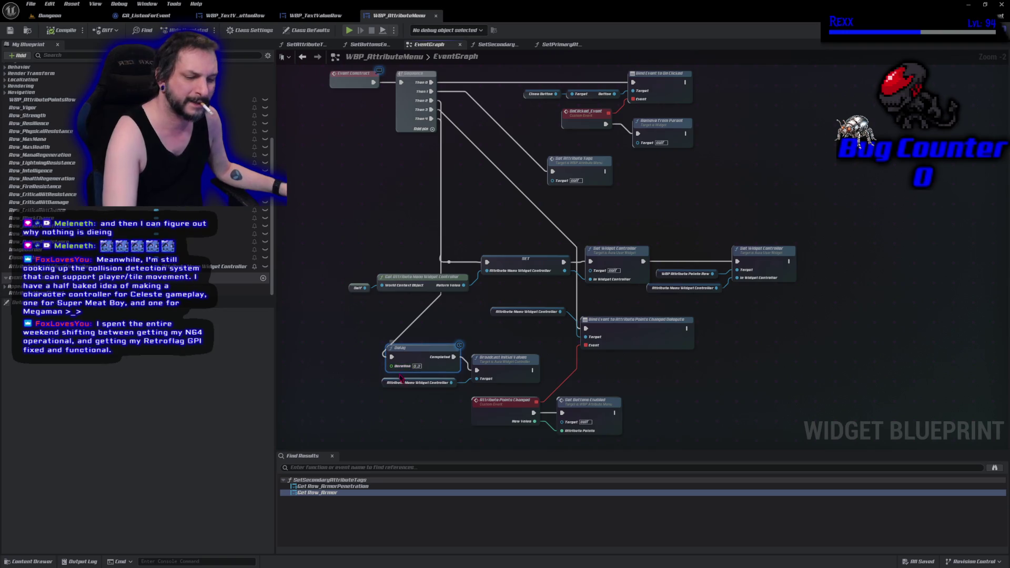
{"action": "key", "text": "ctrl+z"}
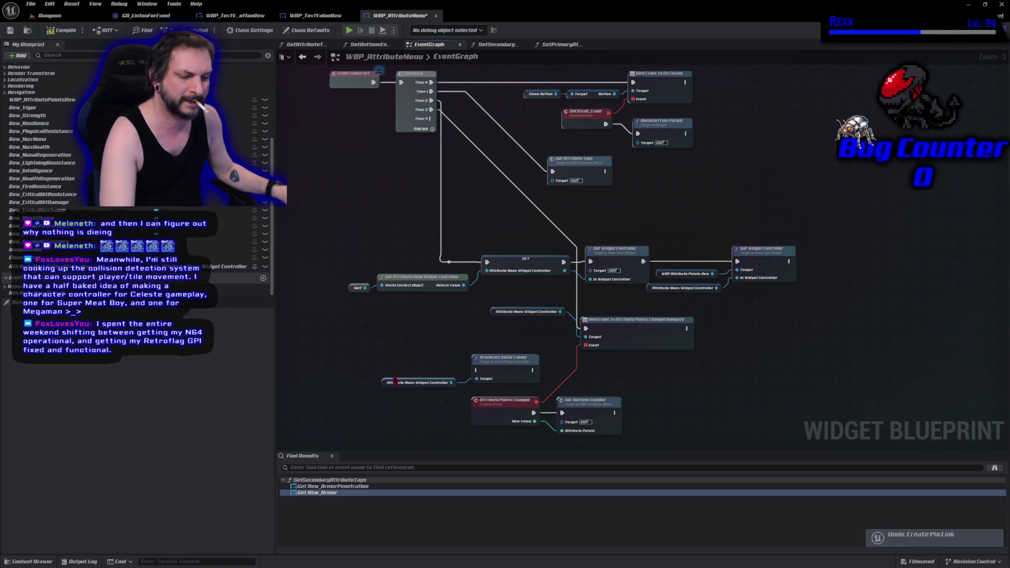
{"action": "key", "text": "ctrl+y"}
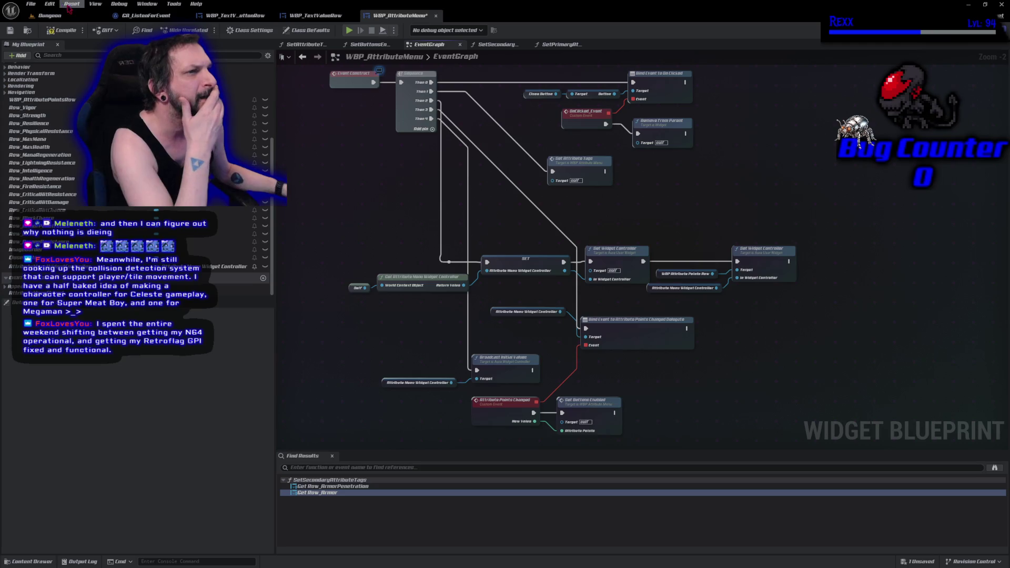
{"action": "left_click", "coordinate": [10, 30]}
{"action": "double_click", "coordinate": [507, 369]}
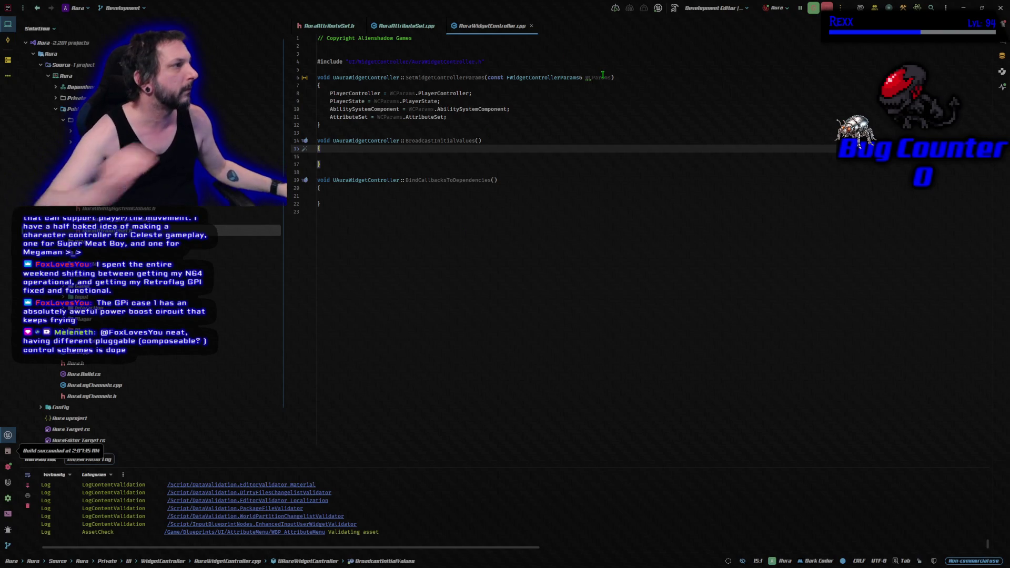
{"action": "key", "text": "alt+Tab"}
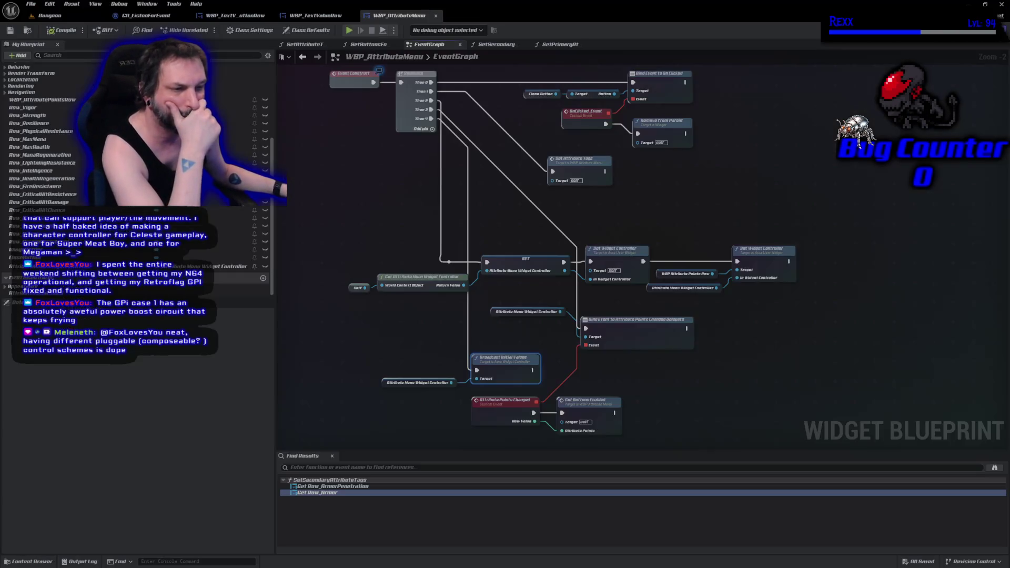
Step: In SetAttributeTags, wire Then 1 to Set Primary and Then 0 to Set Secondary Attribute Tags
{"action": "scroll", "coordinate": [549, 248], "scroll_direction": "up", "scroll_amount": 2}
{"action": "double_click", "coordinate": [531, 193]}
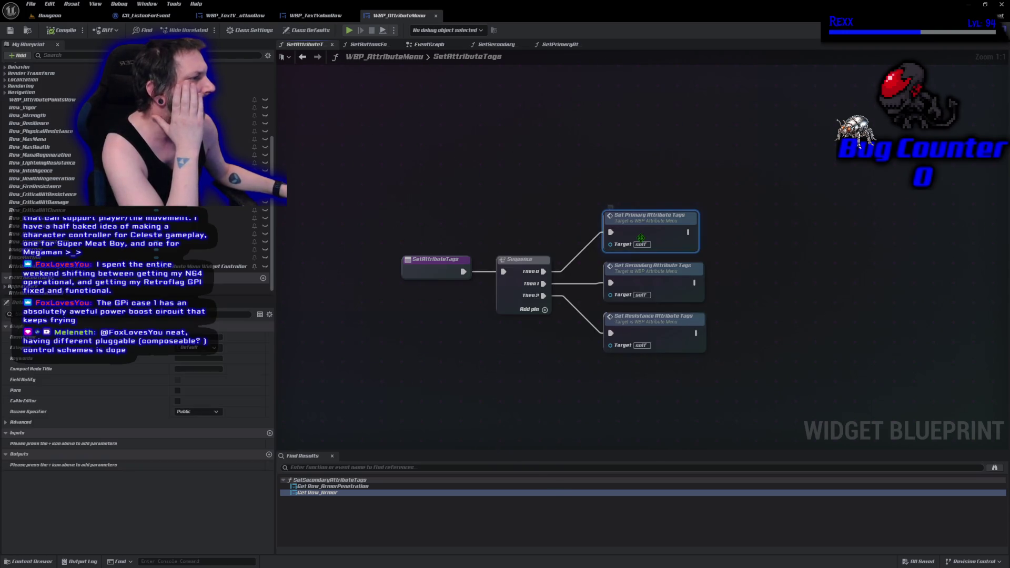
{"action": "left_click", "coordinate": [656, 276]}
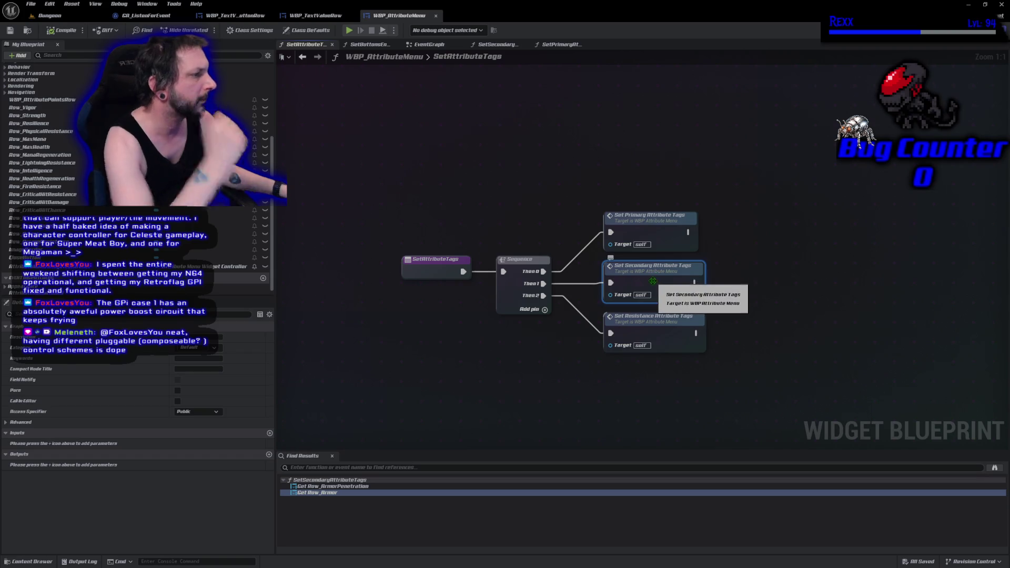
{"action": "left_click", "coordinate": [608, 232], "text": "alt"}
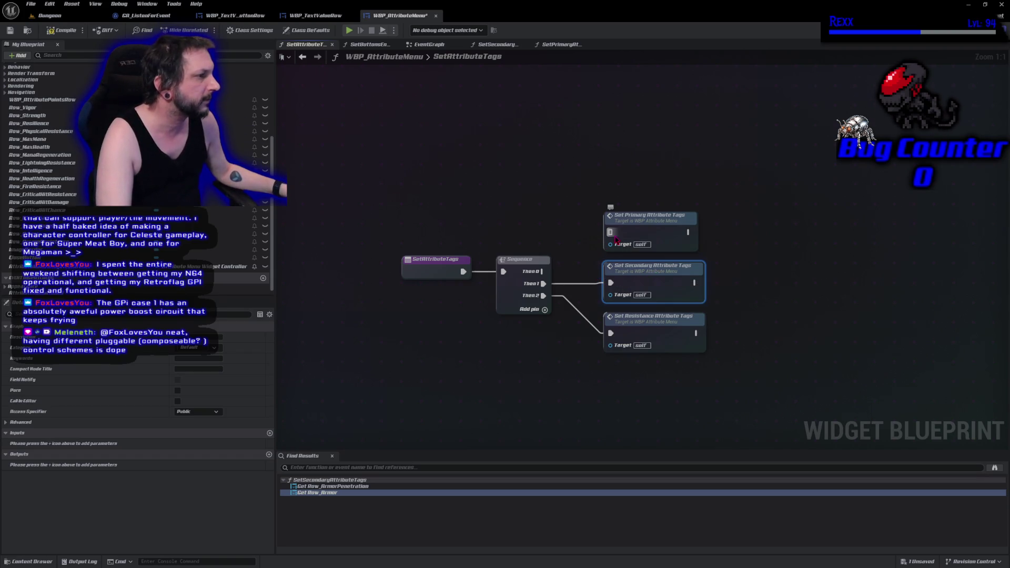
{"action": "left_click_drag", "start_coordinate": [612, 284], "coordinate": [609, 232]}
{"action": "left_click_drag", "start_coordinate": [543, 272], "coordinate": [612, 283]}
Step: Compile, start play, and open the ATTRIBUTES menu in game
{"action": "left_click", "coordinate": [63, 30]}
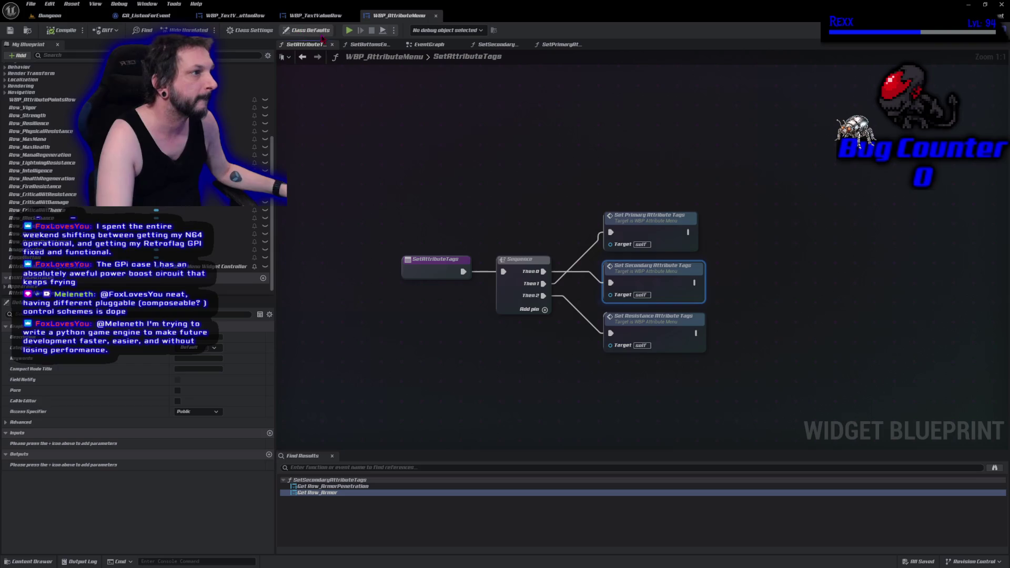
{"action": "left_click", "coordinate": [348, 30]}
{"action": "left_click", "coordinate": [131, 489]}
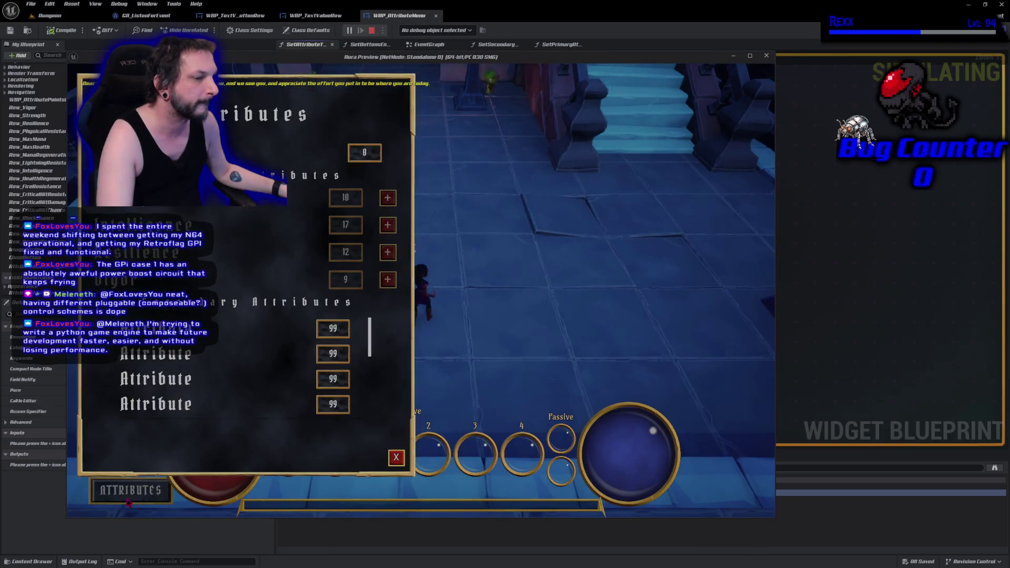
Step: Close the Attributes menu, stop play, and undo the Sequence rewiring
{"action": "scroll", "coordinate": [229, 328], "scroll_direction": "down", "scroll_amount": 2}
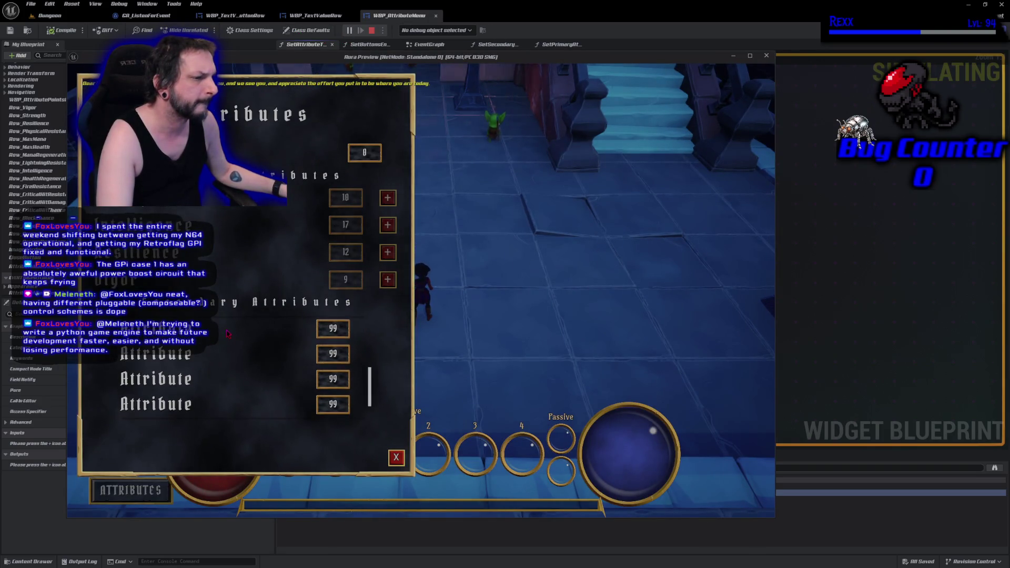
{"action": "left_click", "coordinate": [396, 457]}
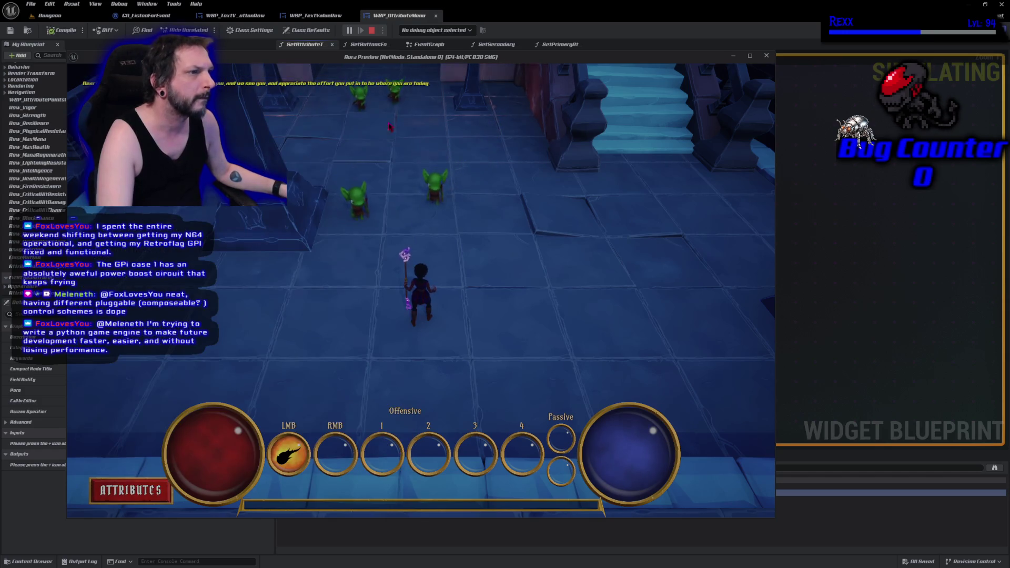
{"action": "left_click", "coordinate": [372, 30]}
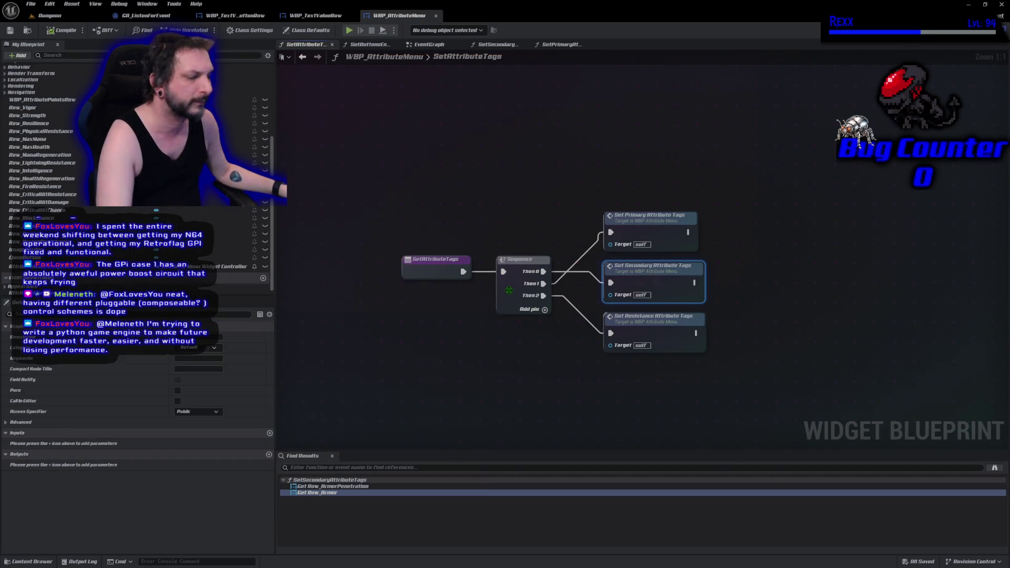
{"action": "key", "text": "ctrl+z"}
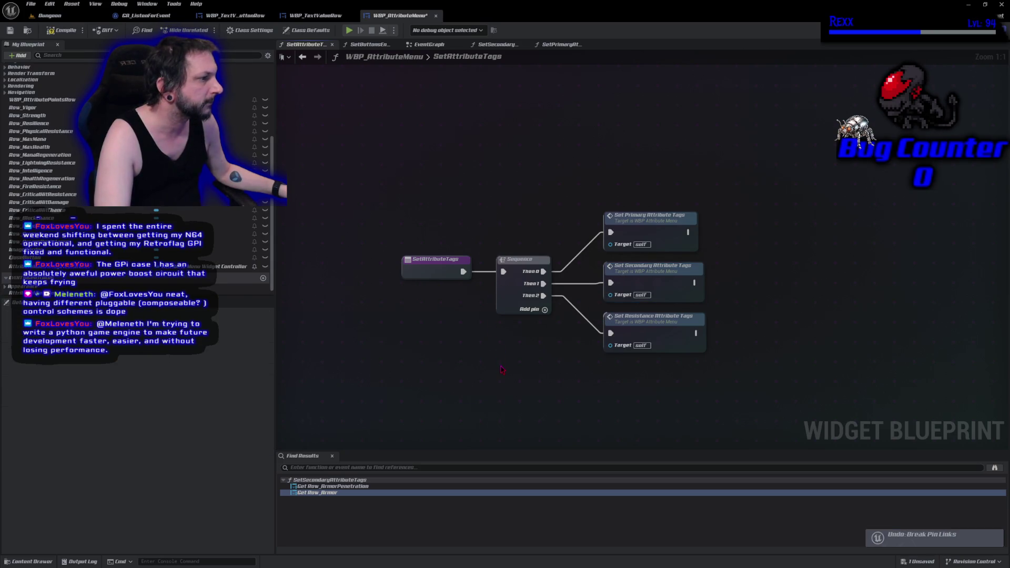
Step: Recompile, open SetSecondaryAttributeTags, and jump to the Row_Armor widget in the Designer
{"action": "left_click", "coordinate": [62, 30]}
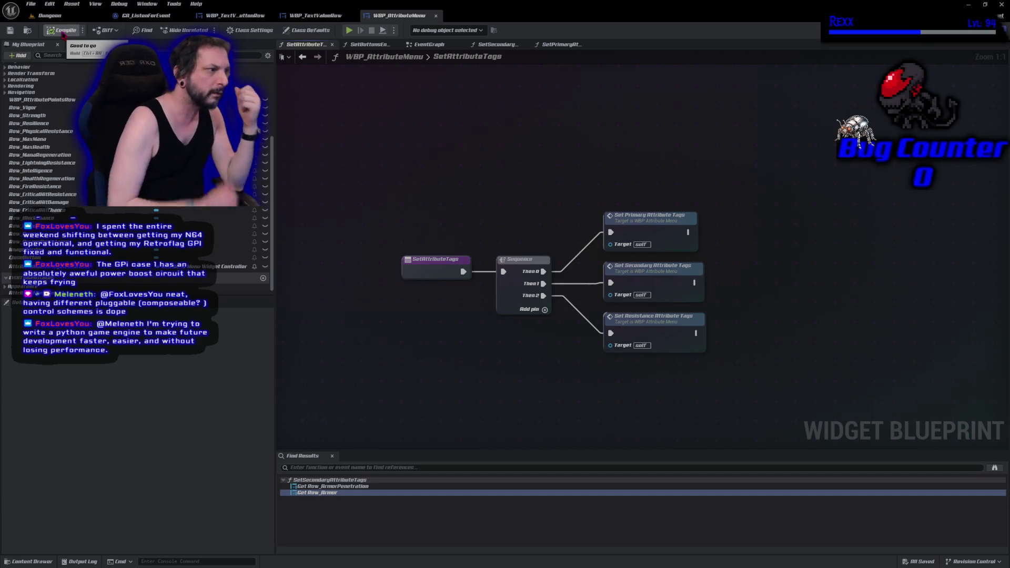
{"action": "double_click", "coordinate": [648, 284]}
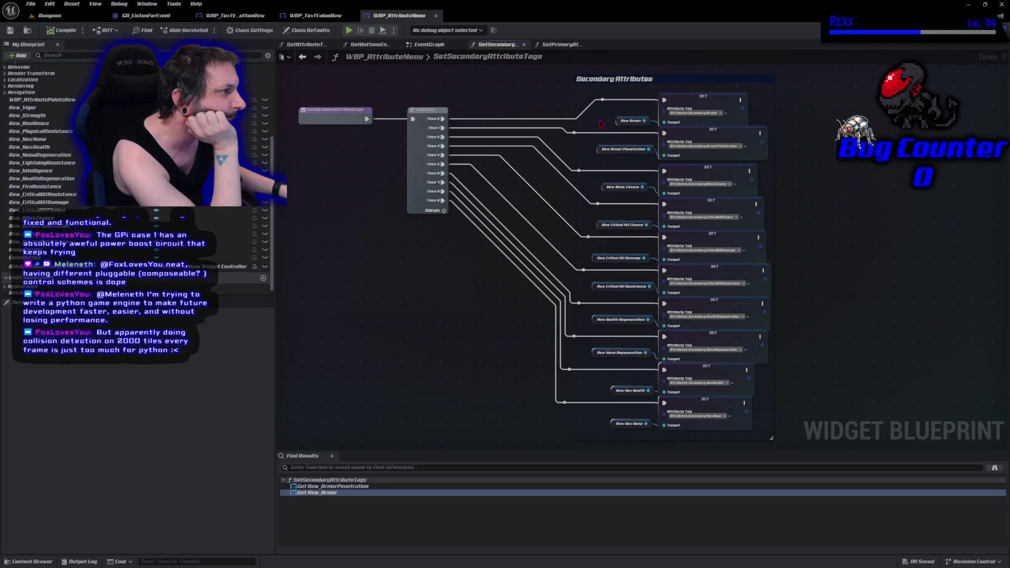
{"action": "double_click", "coordinate": [317, 492]}
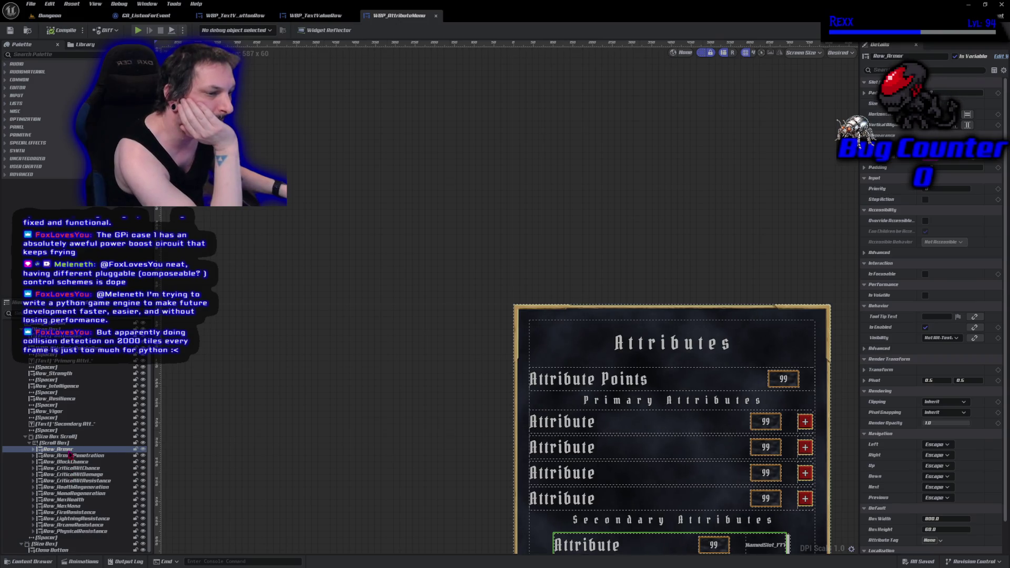
Step: Leave the Designer layout with Shift+Alt+F and return to the SetSecondaryAttributeTags graph
{"action": "scroll", "coordinate": [387, 445], "scroll_direction": "down", "scroll_amount": 4}
{"action": "scroll", "coordinate": [347, 421], "scroll_direction": "up", "scroll_amount": 5}
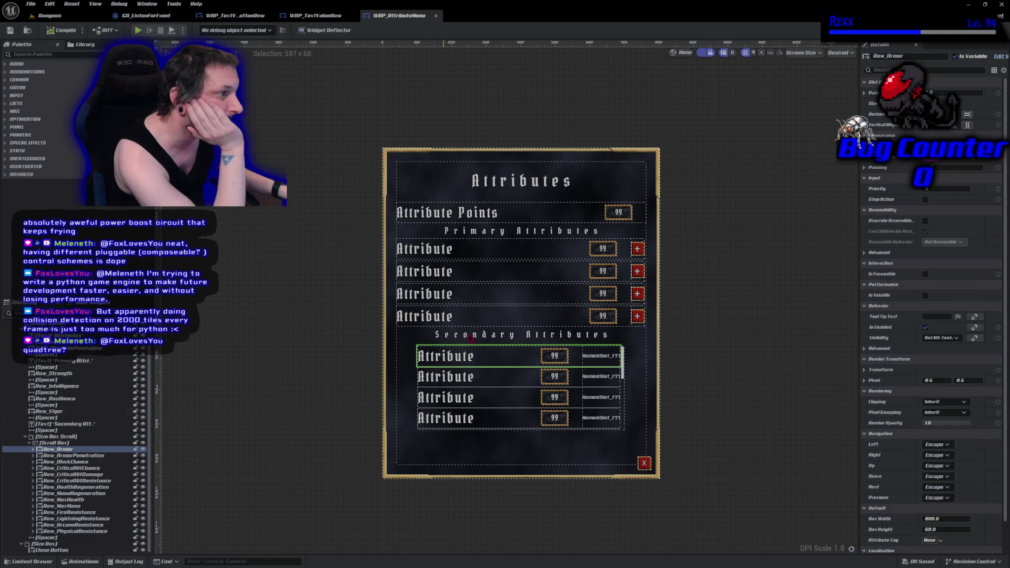
{"action": "key", "text": "shift+alt+f"}
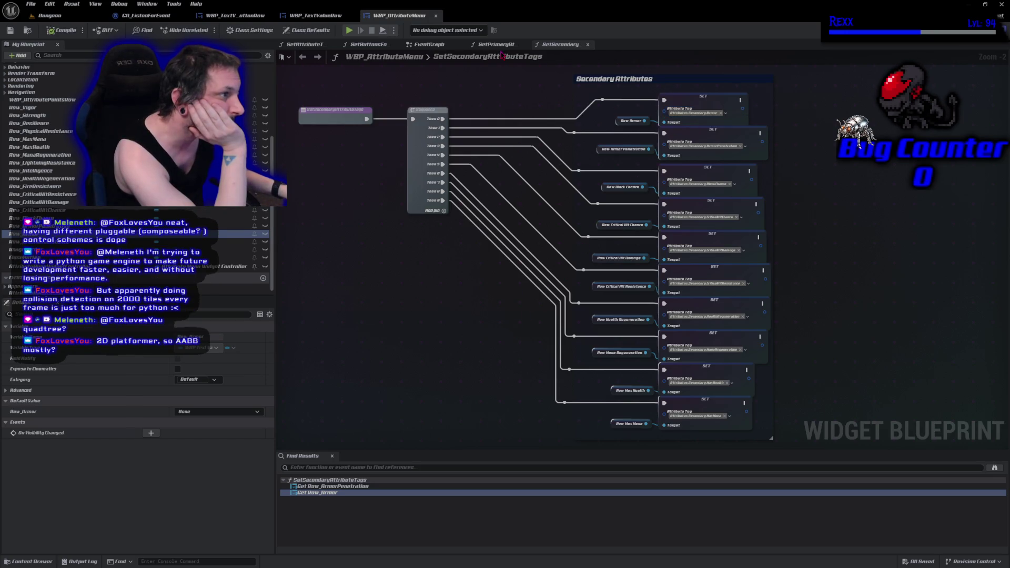
Step: Open WBP_TextValueRow's SetLabelText function and check its label text widget
{"action": "left_click", "coordinate": [431, 44]}
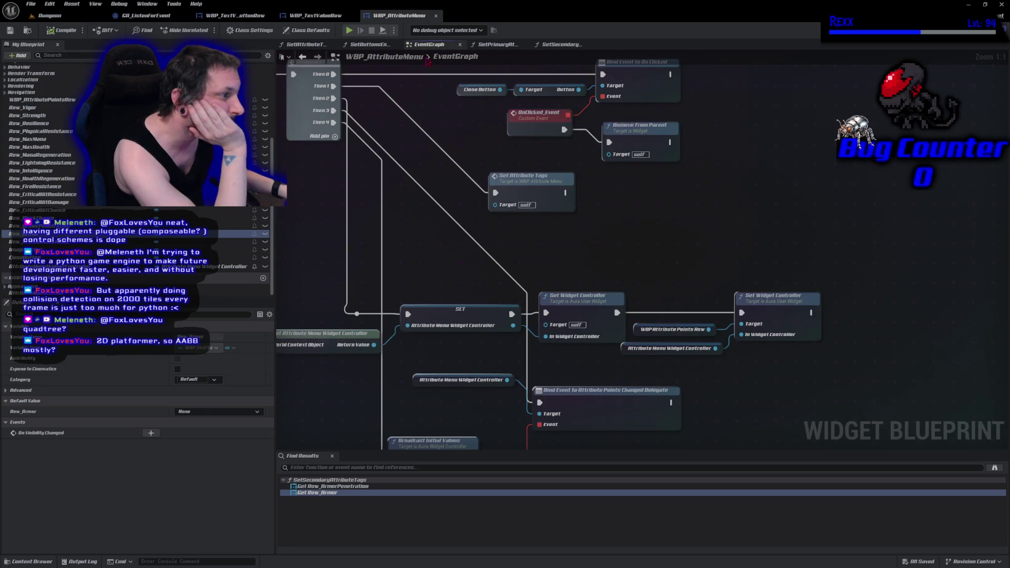
{"action": "mouse_move", "coordinate": [440, 232]}
{"action": "left_mouse_down"}
{"action": "mouse_move", "coordinate": [421, 210]}
{"action": "mouse_move", "coordinate": [427, 163]}
{"action": "mouse_move", "coordinate": [501, 138]}
{"action": "left_mouse_up"}
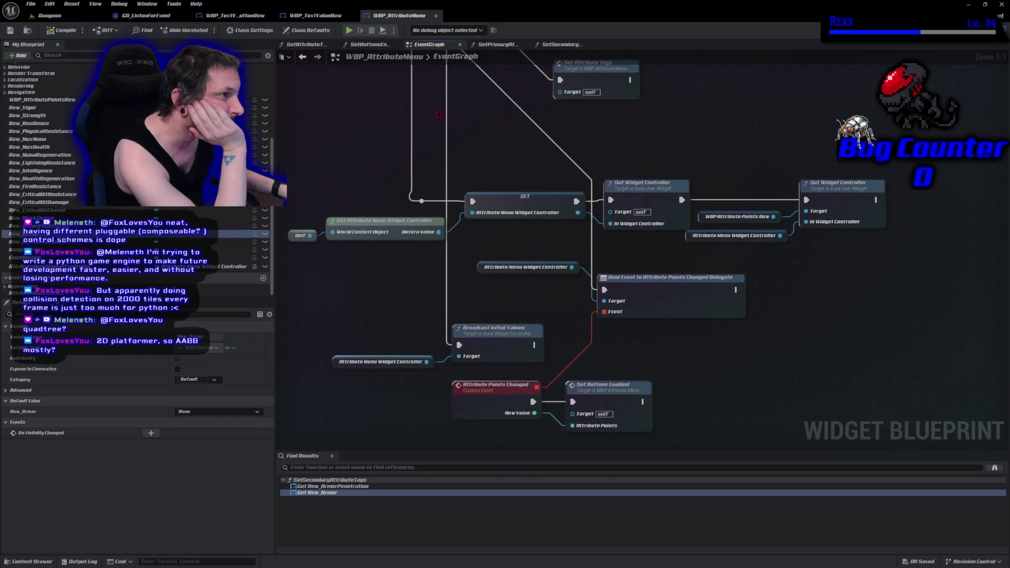
{"action": "scroll", "coordinate": [59, 210], "scroll_direction": "up", "scroll_amount": 5}
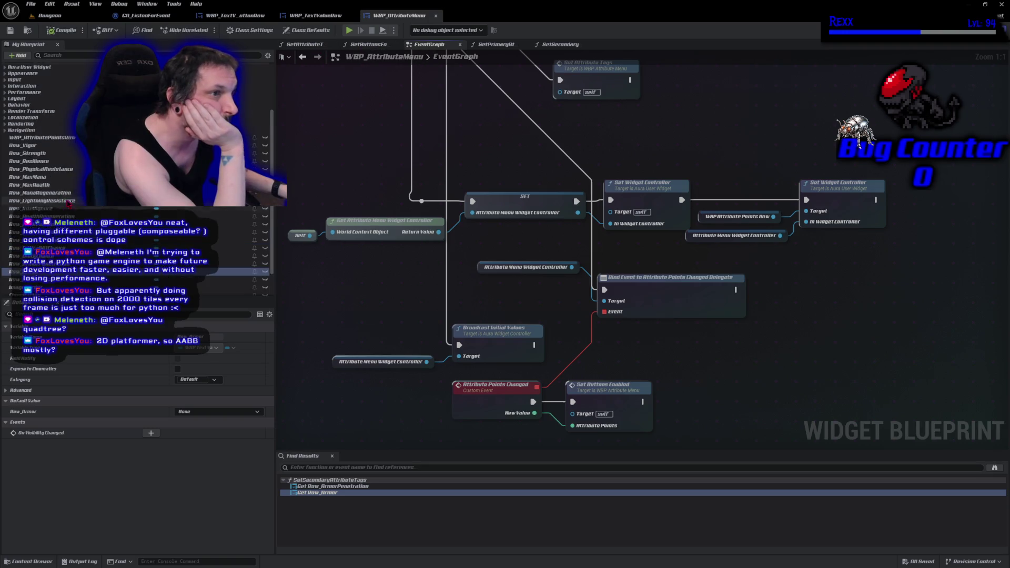
{"action": "scroll", "coordinate": [58, 211], "scroll_direction": "up", "scroll_amount": 3}
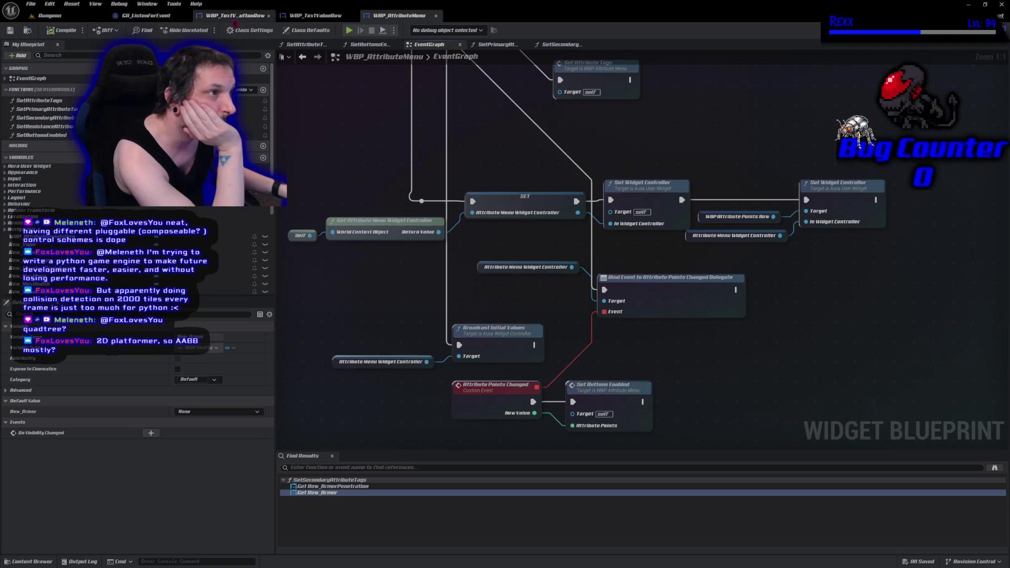
{"action": "left_click", "coordinate": [316, 16]}
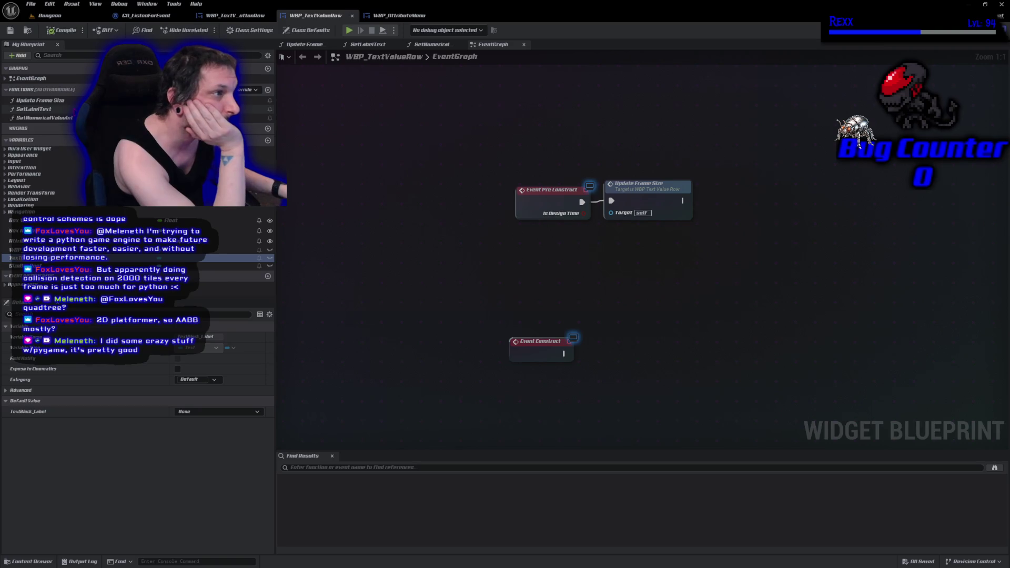
{"action": "left_click", "coordinate": [368, 45]}
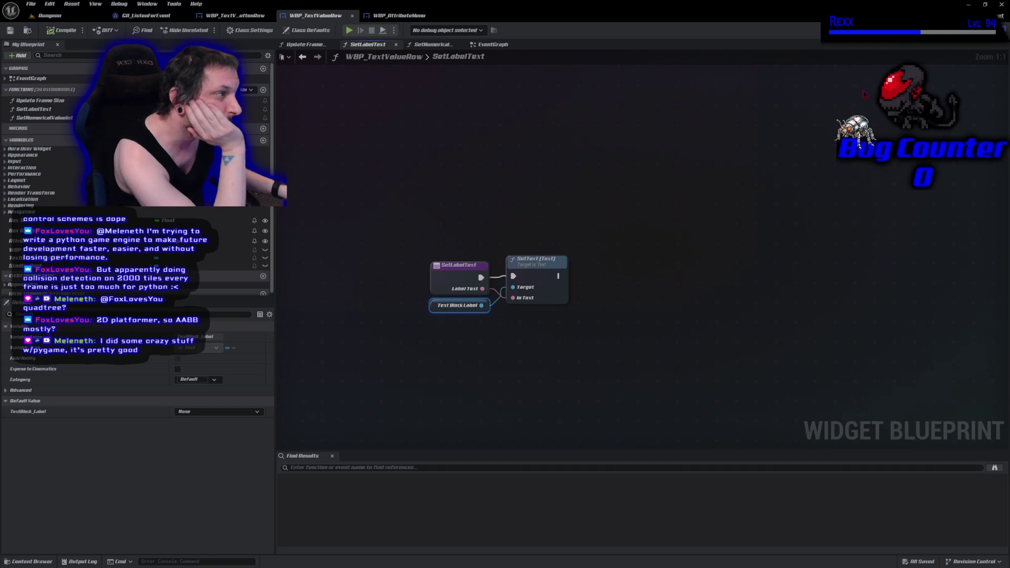
{"action": "double_click", "coordinate": [460, 306]}
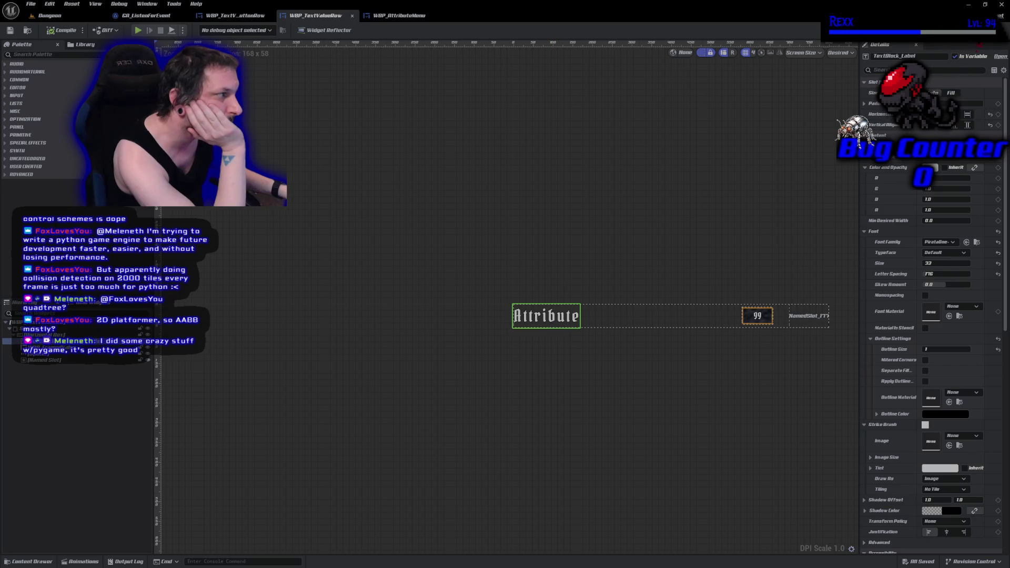
{"action": "left_click", "coordinate": [992, 30]}
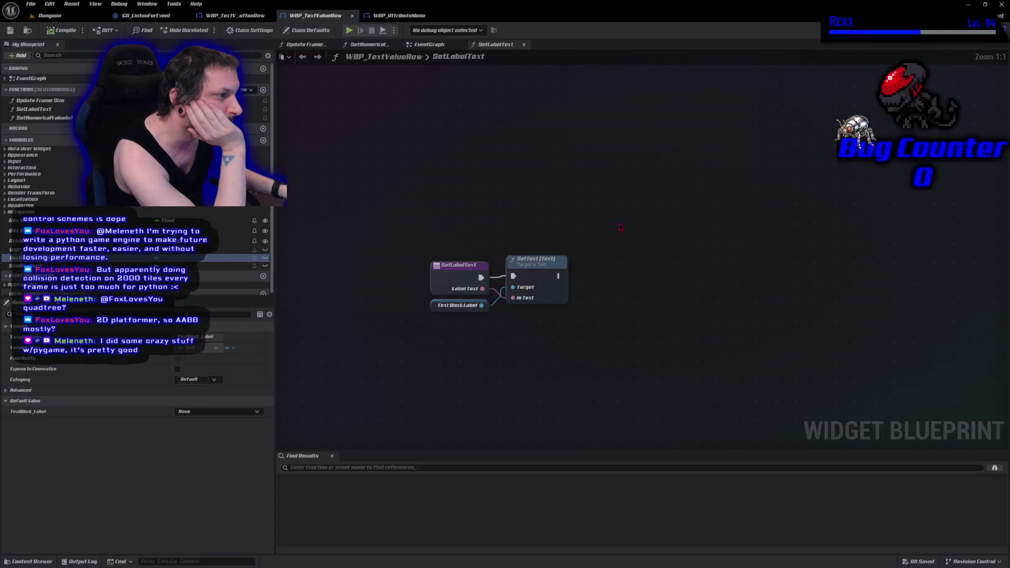
Step: Find references to SetLabelText by name and search all blueprints for it
{"action": "right_click", "coordinate": [462, 276]}
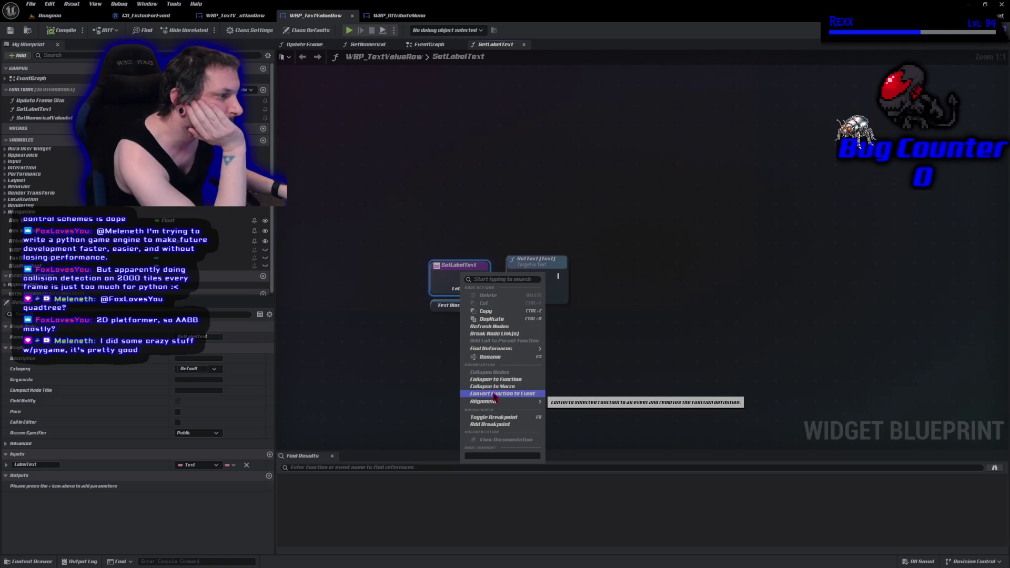
{"action": "mouse_move", "coordinate": [508, 349]}
{"action": "left_click", "coordinate": [561, 354]}
{"action": "left_click", "coordinate": [315, 486]}
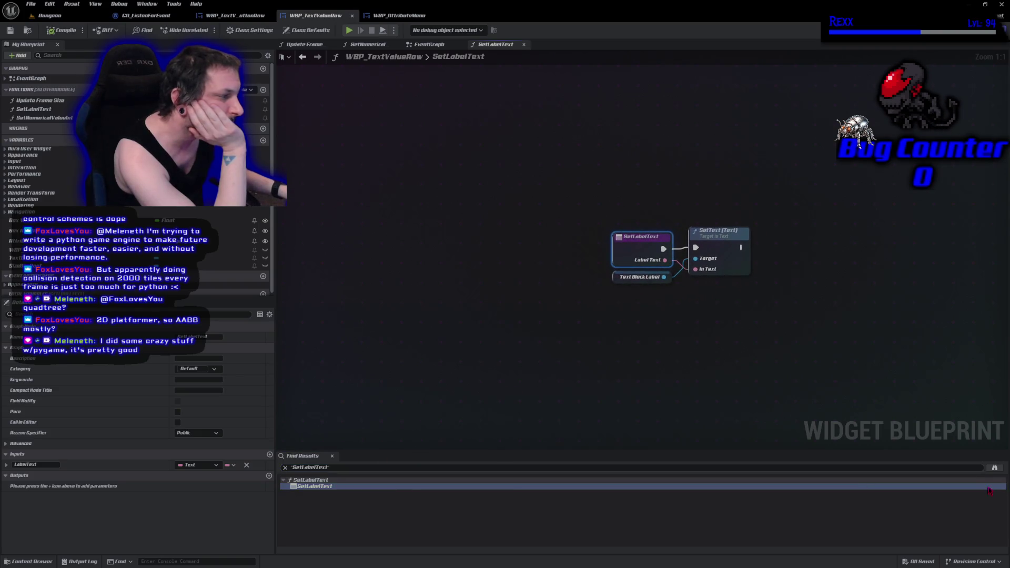
{"action": "left_click", "coordinate": [995, 467]}
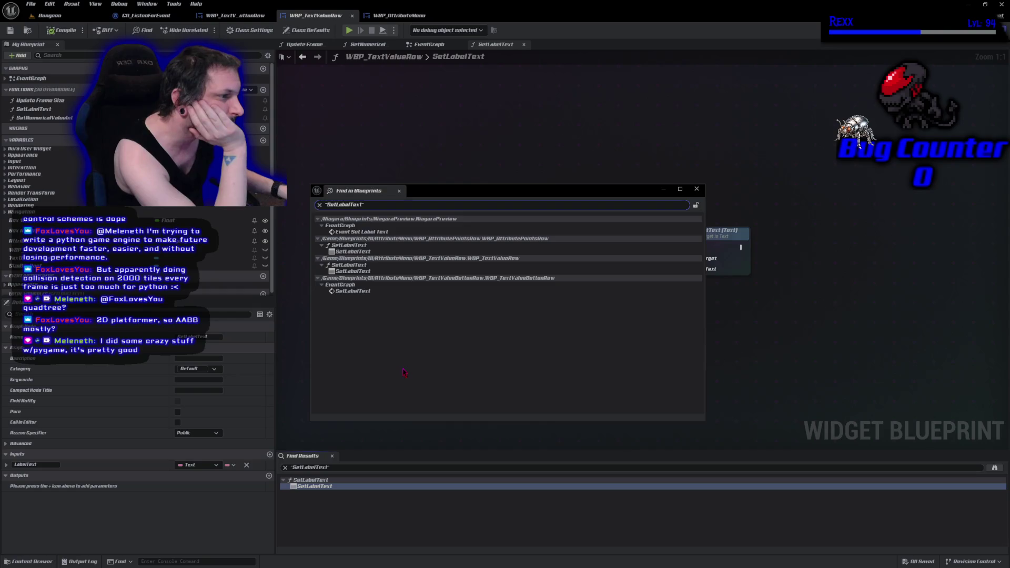
Step: Open the SetLabelText use in WBP_TextValueButtonRow and survey its event nodes
{"action": "double_click", "coordinate": [357, 291]}
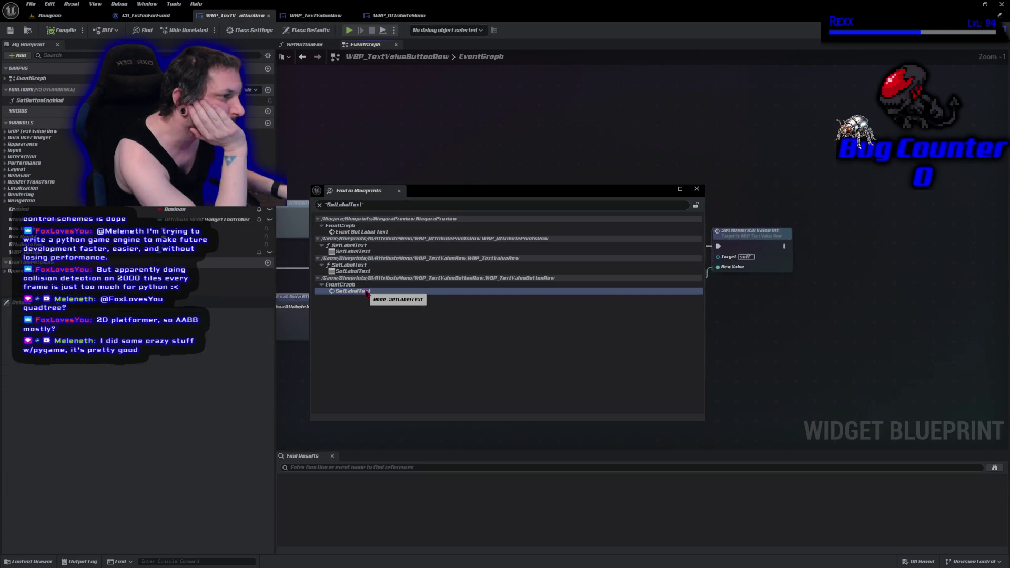
{"action": "left_click_drag", "start_coordinate": [464, 194], "coordinate": [160, 368]}
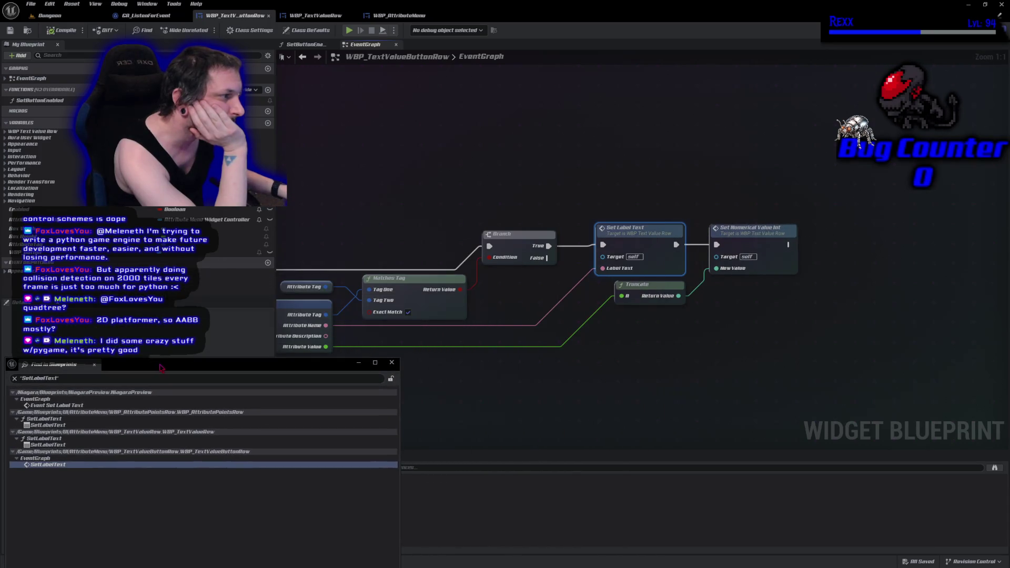
{"action": "left_click_drag", "start_coordinate": [458, 327], "coordinate": [582, 354]}
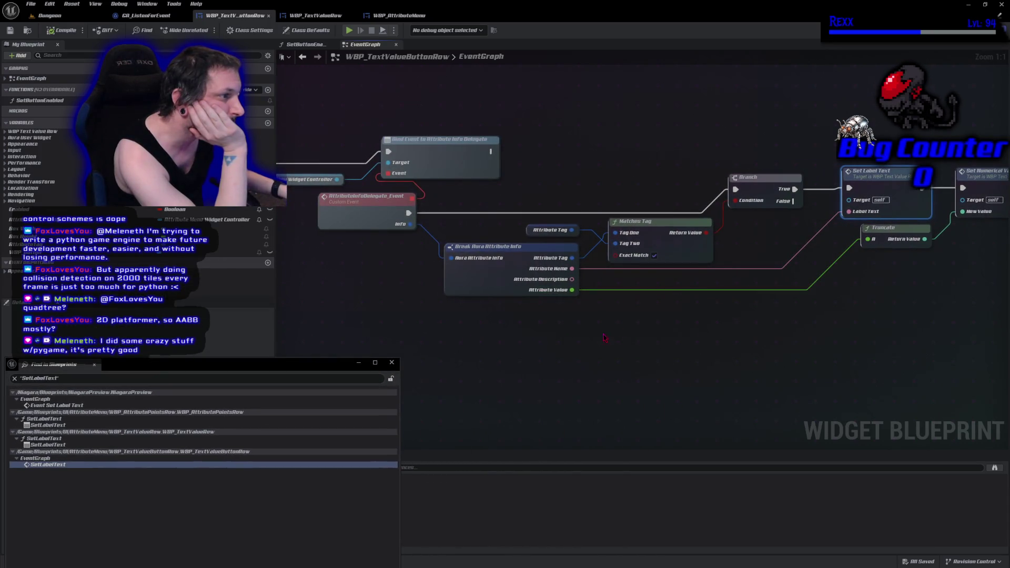
{"action": "scroll", "coordinate": [581, 354], "scroll_direction": "down", "scroll_amount": 1}
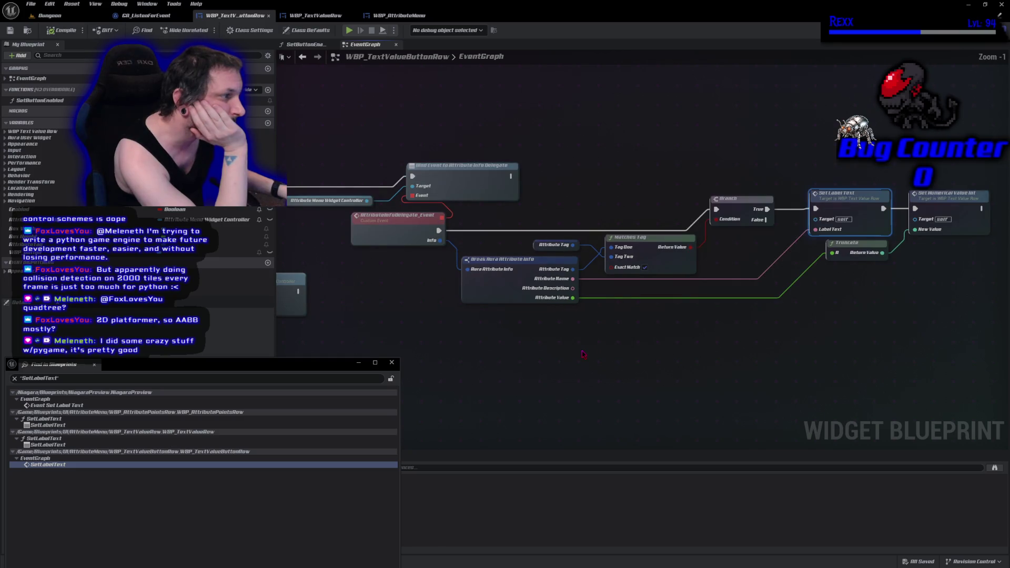
{"action": "left_click_drag", "start_coordinate": [657, 346], "coordinate": [610, 340]}
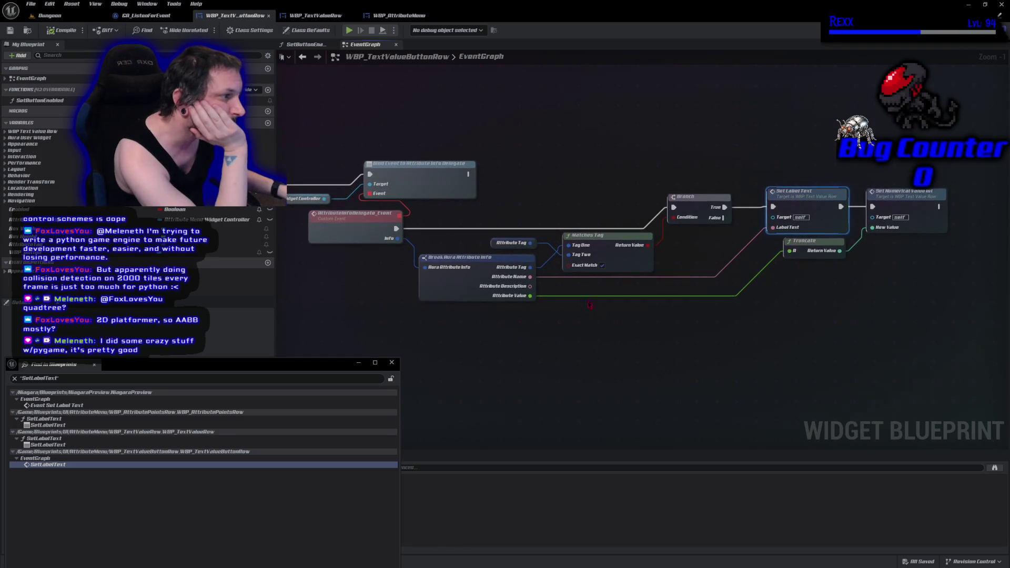
{"action": "mouse_move", "coordinate": [349, 306]}
{"action": "left_mouse_down"}
{"action": "mouse_move", "coordinate": [555, 318]}
{"action": "mouse_move", "coordinate": [862, 314]}
{"action": "mouse_move", "coordinate": [814, 311]}
{"action": "left_mouse_up"}
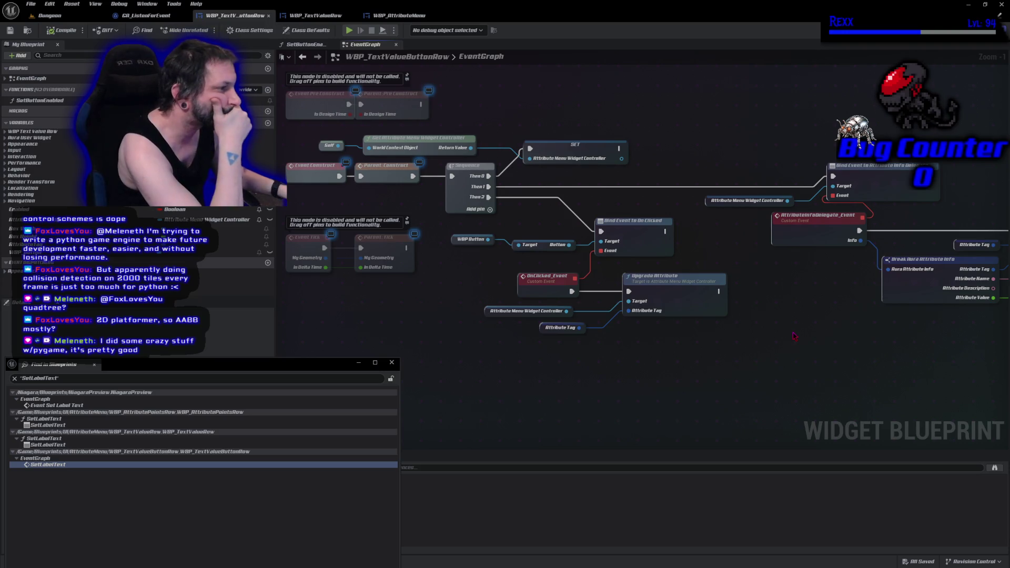
{"action": "mouse_move", "coordinate": [794, 336]}
{"action": "left_mouse_down"}
{"action": "mouse_move", "coordinate": [687, 355]}
{"action": "mouse_move", "coordinate": [497, 337]}
{"action": "left_mouse_up"}
Step: Nudge the AttributeInfoDelegate_Event node left, save, and start a Play-in-Editor session
{"action": "left_click", "coordinate": [466, 227]}
{"action": "left_click_drag", "start_coordinate": [688, 338], "coordinate": [524, 339]}
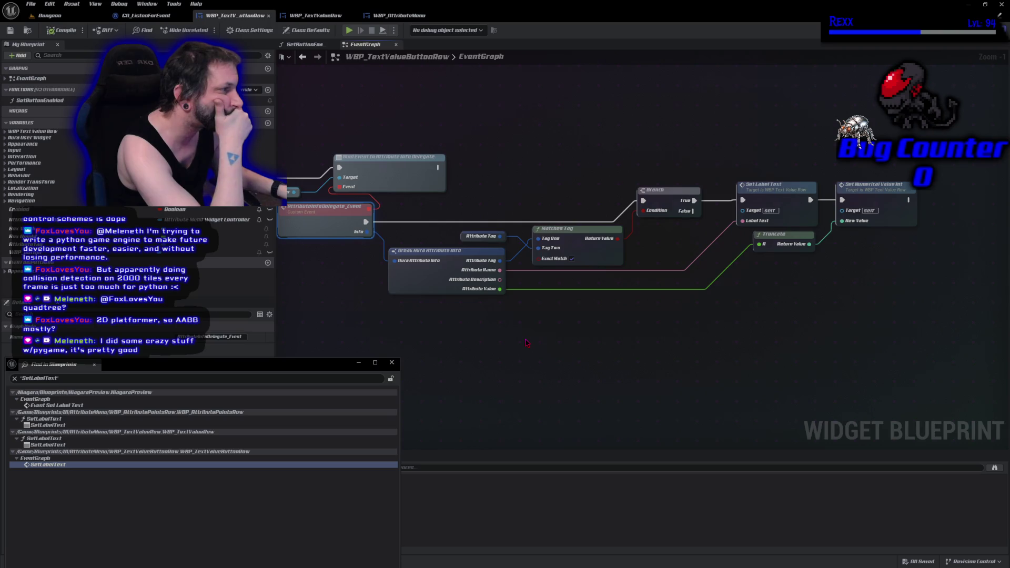
{"action": "mouse_move", "coordinate": [527, 342]}
{"action": "left_mouse_down"}
{"action": "mouse_move", "coordinate": [599, 337]}
{"action": "mouse_move", "coordinate": [620, 351]}
{"action": "left_mouse_up"}
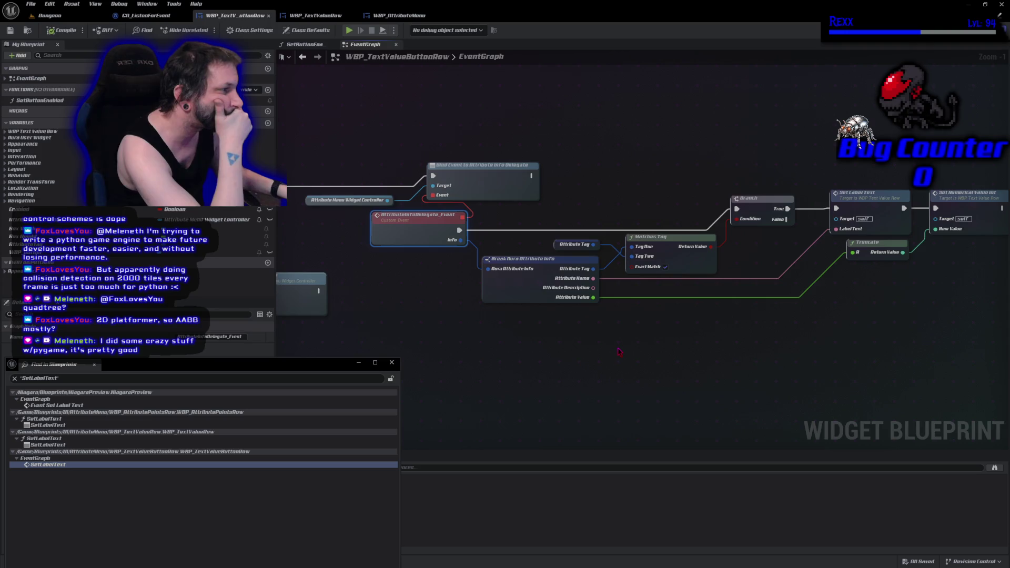
{"action": "left_click_drag", "start_coordinate": [410, 234], "coordinate": [405, 235]}
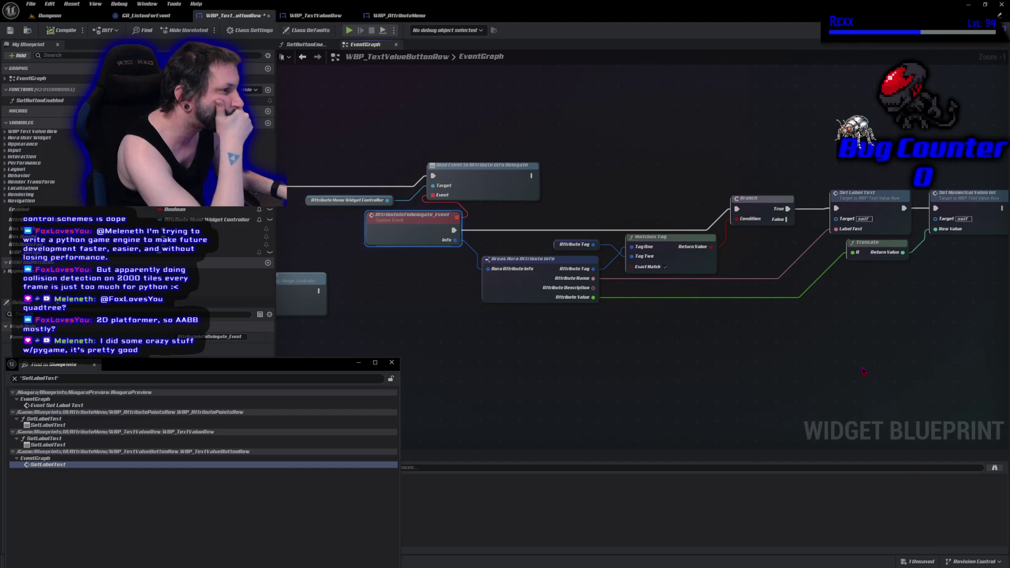
{"action": "left_click_drag", "start_coordinate": [862, 372], "coordinate": [813, 360]}
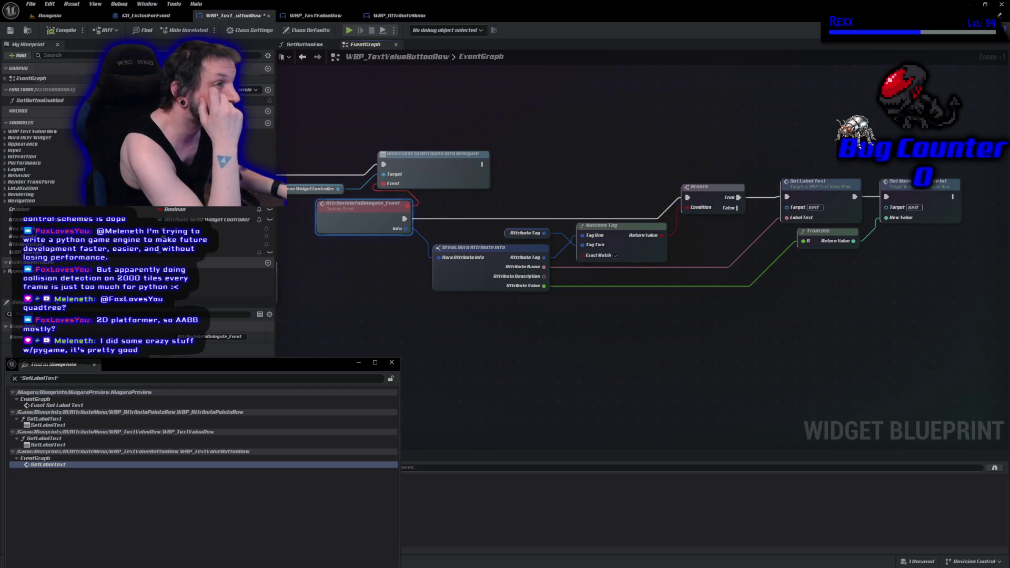
{"action": "left_click", "coordinate": [10, 30]}
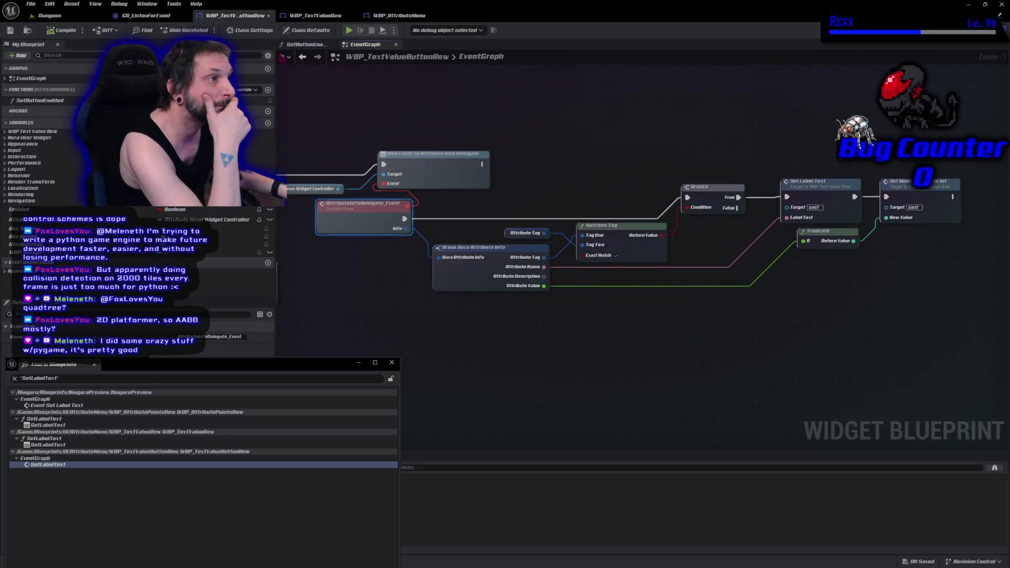
{"action": "left_click", "coordinate": [349, 30]}
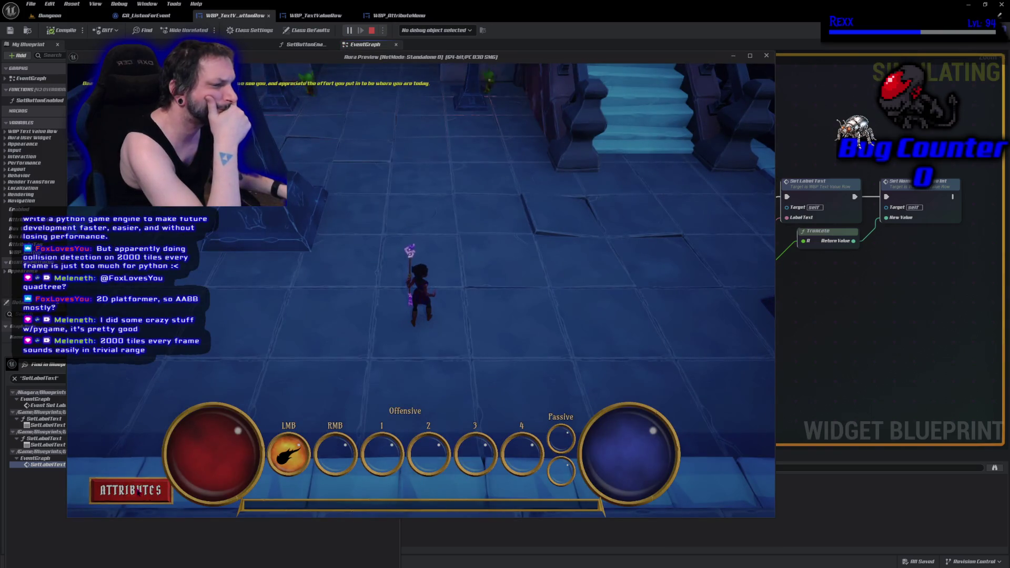
Step: Check the Attributes menu in play, stop, and turn off Exact Match on the tag comparison
{"action": "left_click", "coordinate": [130, 491]}
{"action": "scroll", "coordinate": [337, 342], "scroll_direction": "down", "scroll_amount": 5}
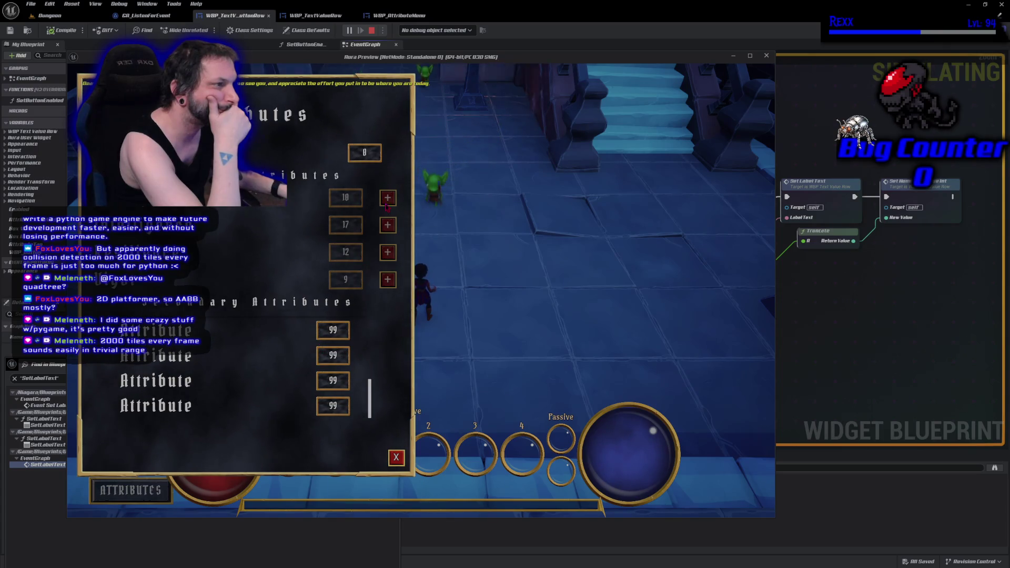
{"action": "left_click", "coordinate": [396, 457]}
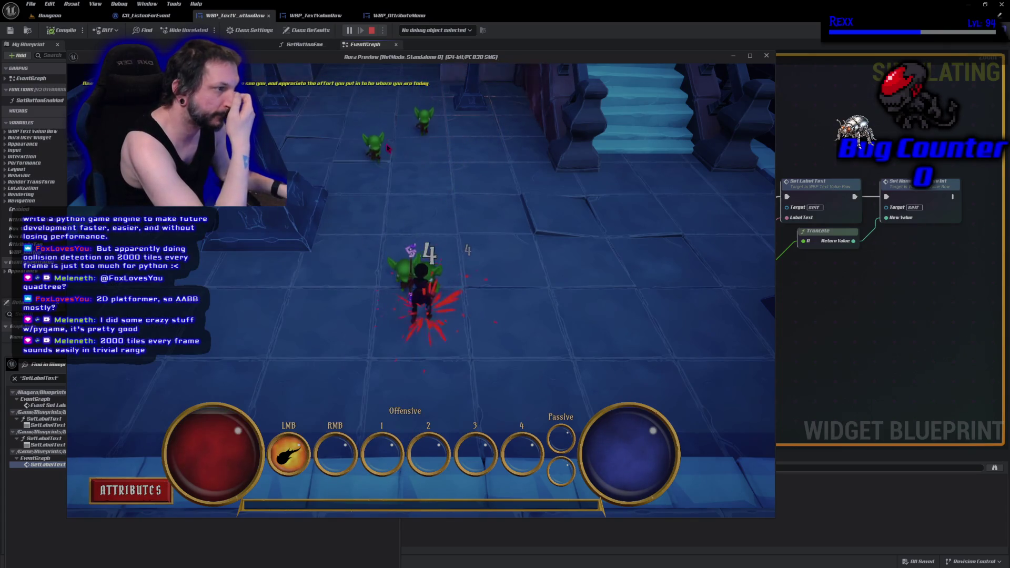
{"action": "left_click", "coordinate": [372, 30]}
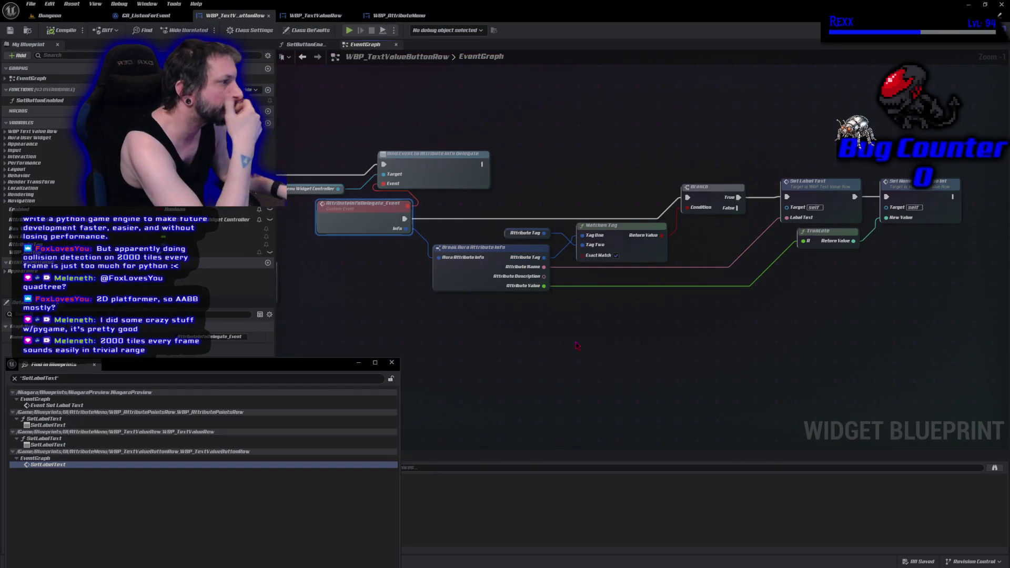
{"action": "left_click", "coordinate": [616, 255]}
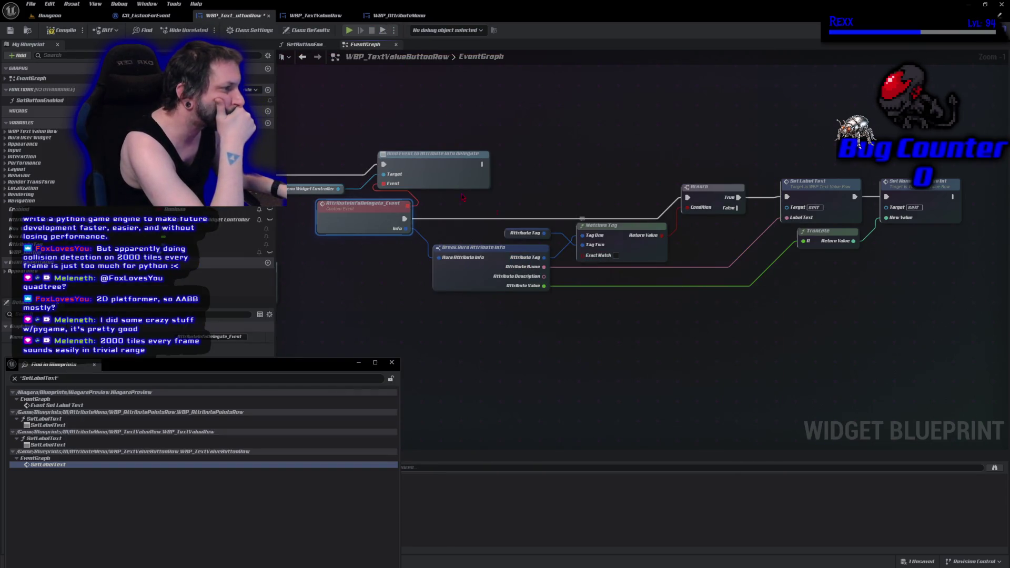
Step: Retest the Attributes menu, then re-enable Exact Match and compile the button-row blueprint
{"action": "left_click", "coordinate": [349, 30]}
{"action": "left_click", "coordinate": [132, 489]}
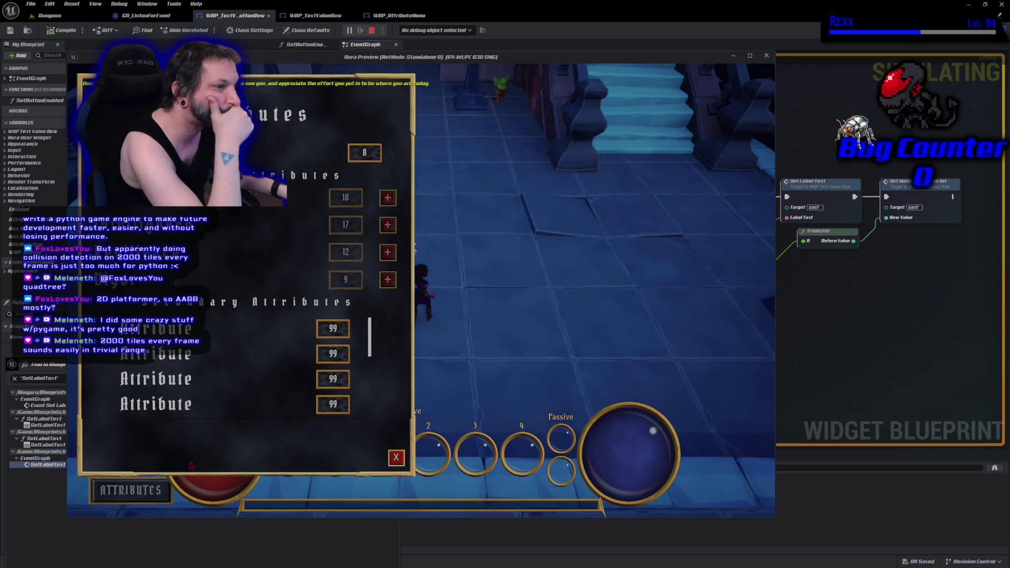
{"action": "left_click", "coordinate": [396, 457]}
{"action": "key", "text": "Escape"}
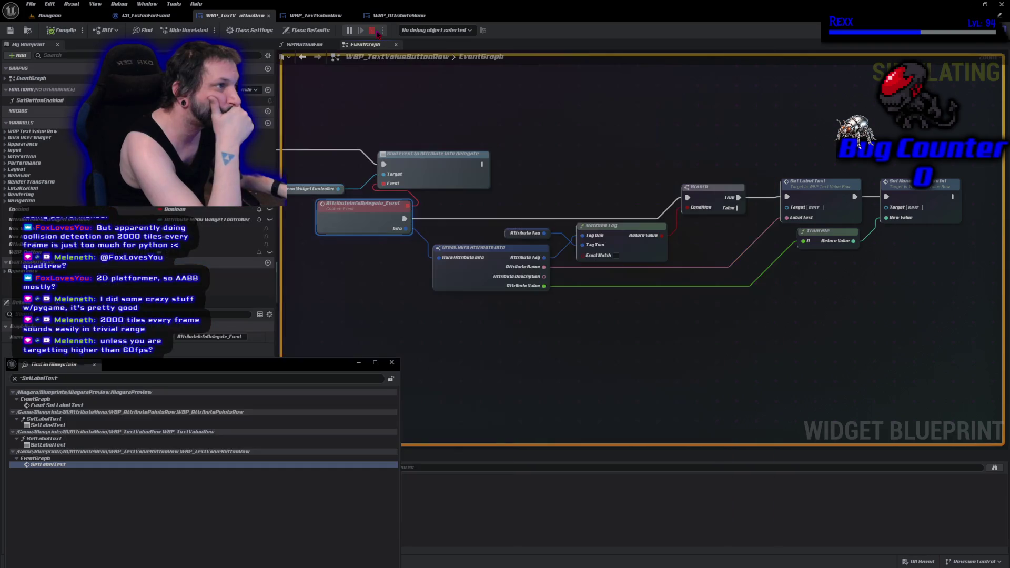
{"action": "left_click", "coordinate": [617, 255]}
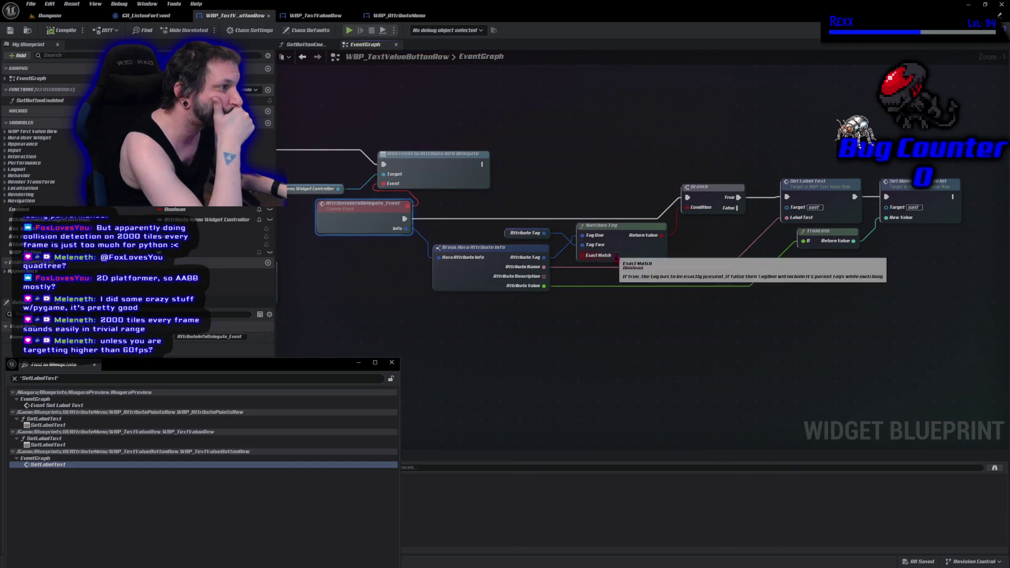
{"action": "left_click", "coordinate": [60, 31]}
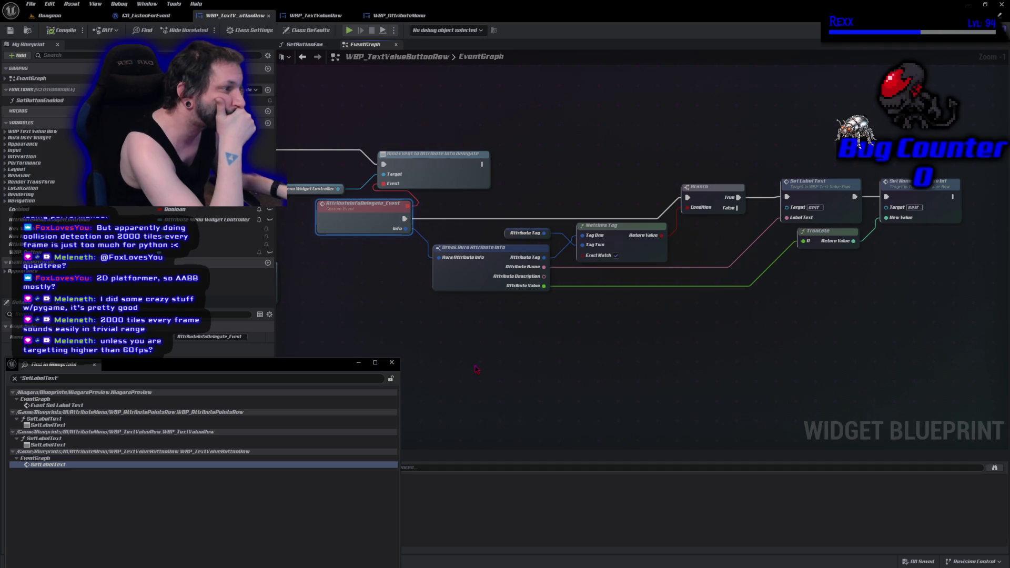
{"action": "left_click_drag", "start_coordinate": [476, 369], "coordinate": [891, 382]}
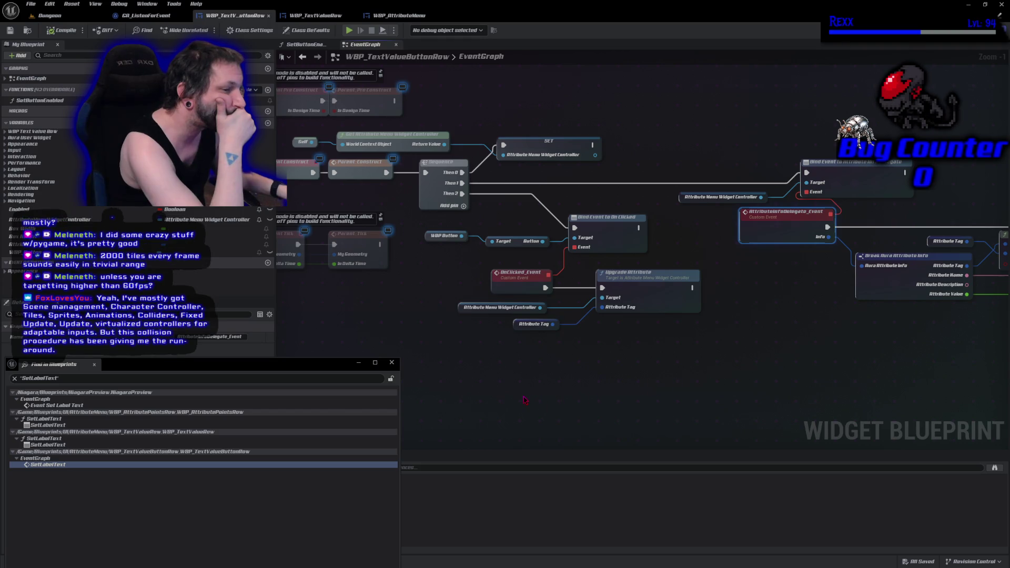
Step: Review the SetLabelText find results in WBP_TextValueRow, WBP_AttributePointsRow and NiagaraPreview
{"action": "left_click", "coordinate": [34, 445]}
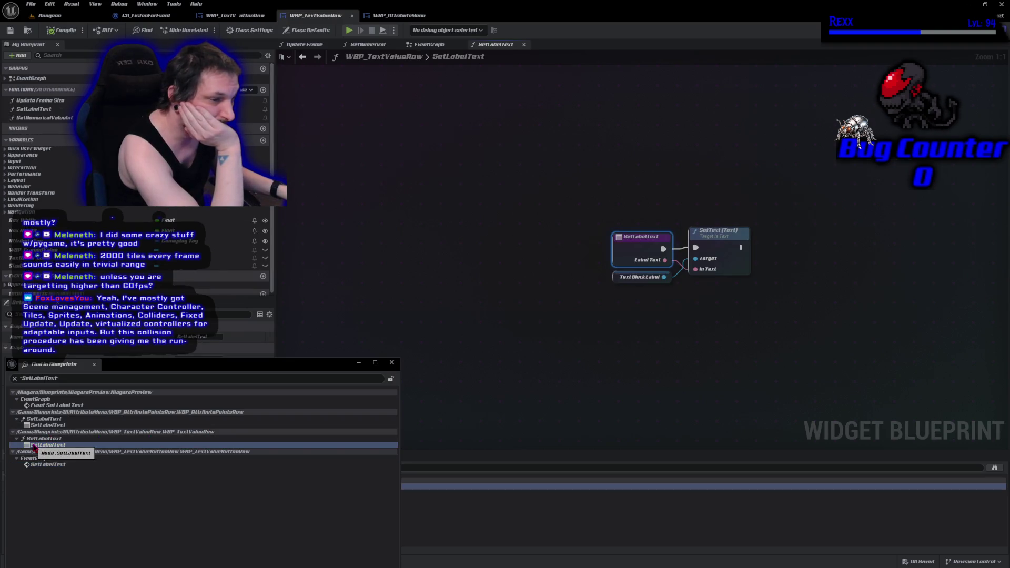
{"action": "left_click", "coordinate": [45, 425]}
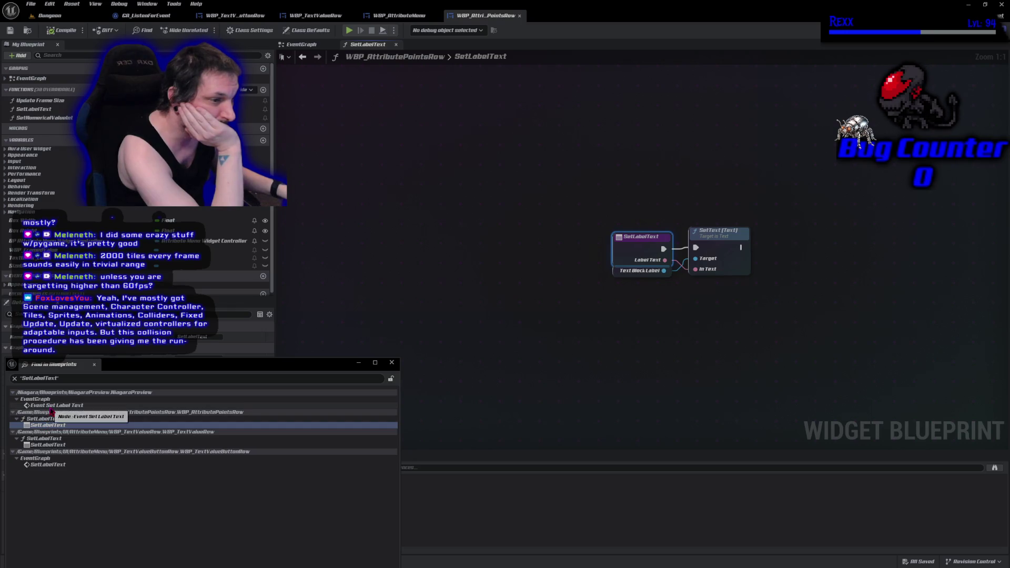
{"action": "double_click", "coordinate": [51, 406]}
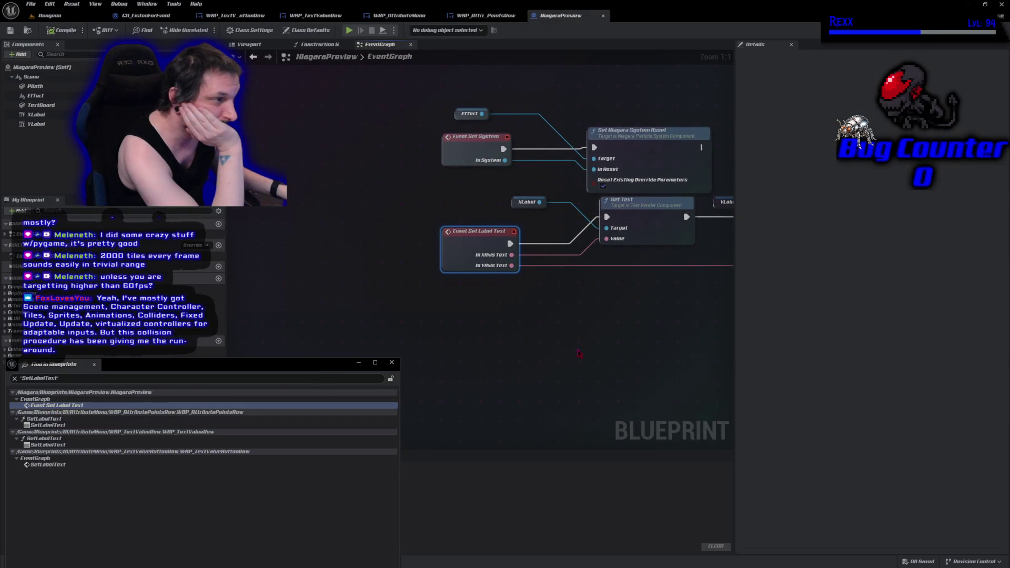
{"action": "left_click_drag", "start_coordinate": [573, 354], "coordinate": [434, 353]}
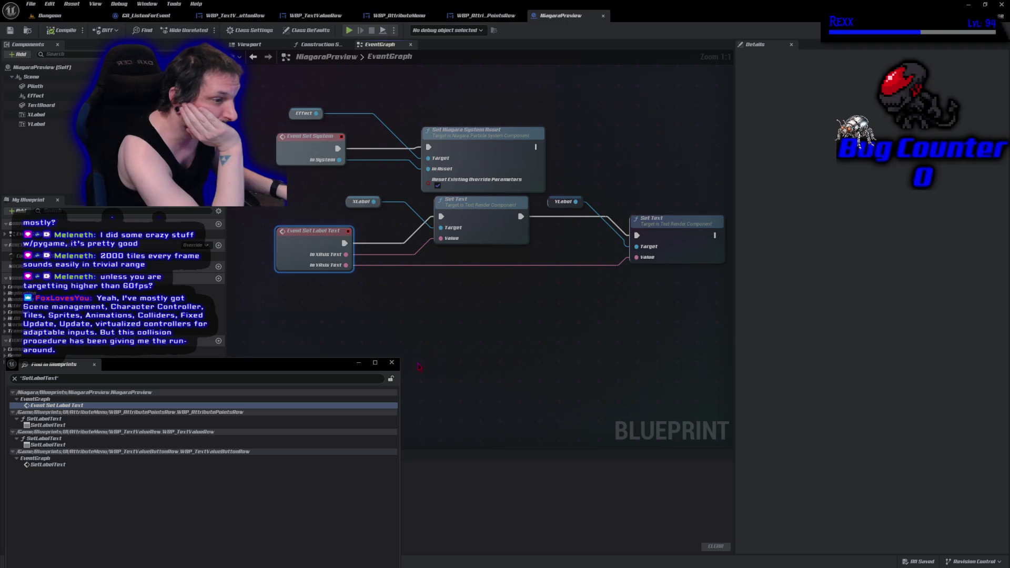
Step: Close NiagaraPreview and the find results to get back to WBP_AttributeMenu
{"action": "middle_click", "coordinate": [568, 18]}
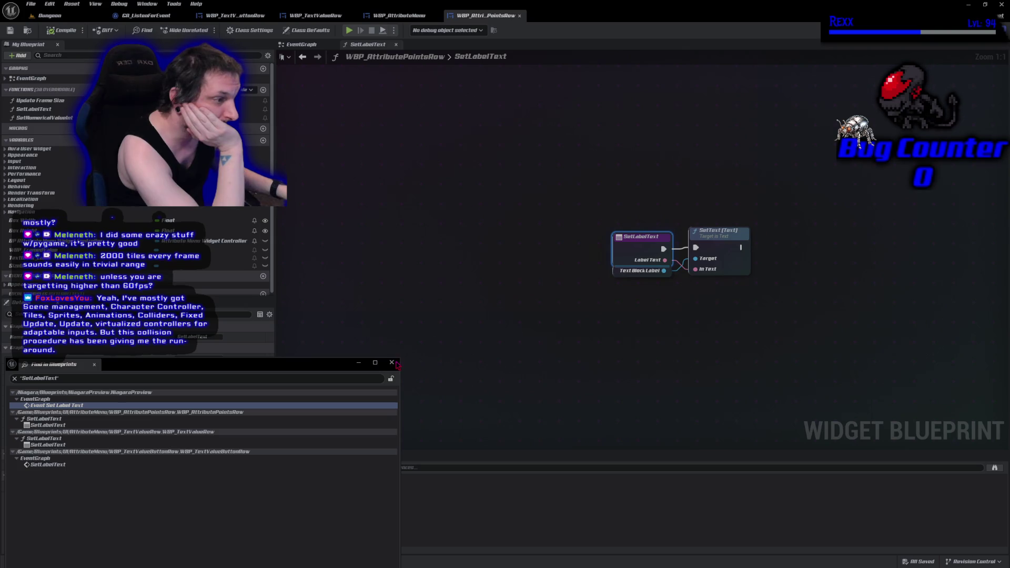
{"action": "left_click", "coordinate": [391, 362]}
{"action": "left_click", "coordinate": [401, 19]}
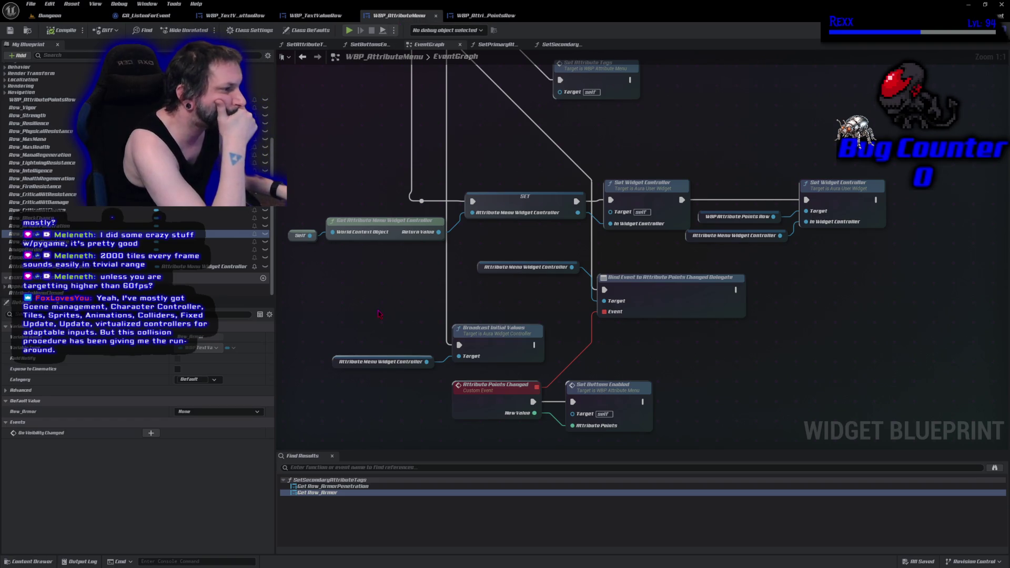
Step: Move the Attribute Menu Widget Controller getter node lower in the WBP_AttributeMenu graph
{"action": "left_click", "coordinate": [494, 329]}
{"action": "left_click_drag", "start_coordinate": [404, 328], "coordinate": [434, 330]}
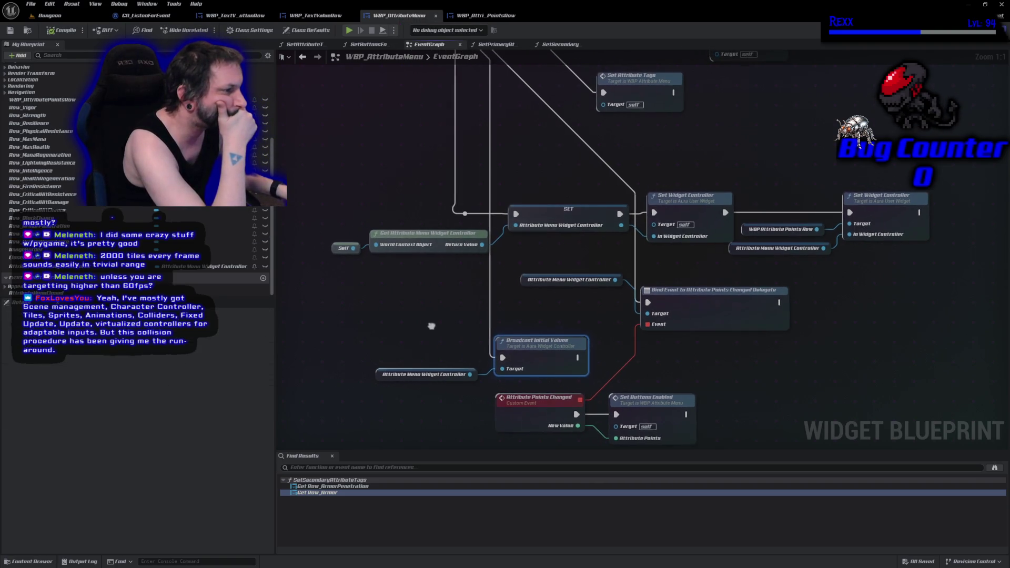
{"action": "left_click_drag", "start_coordinate": [552, 289], "coordinate": [544, 321]}
{"action": "left_click_drag", "start_coordinate": [780, 379], "coordinate": [712, 343]}
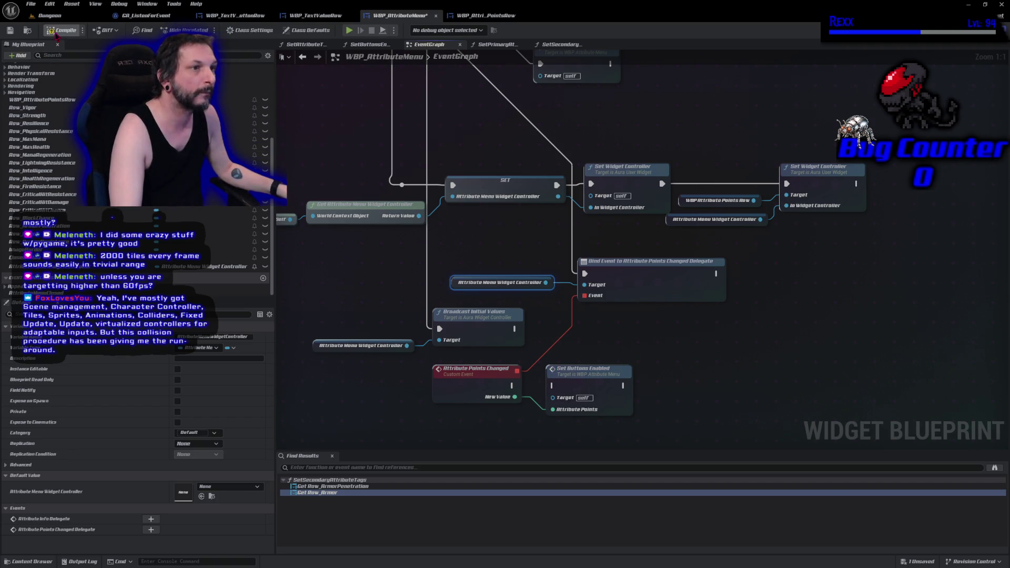
Step: Play-test the in-game Attributes menu, then compile and save WBP_AttributeMenu
{"action": "left_click", "coordinate": [348, 30]}
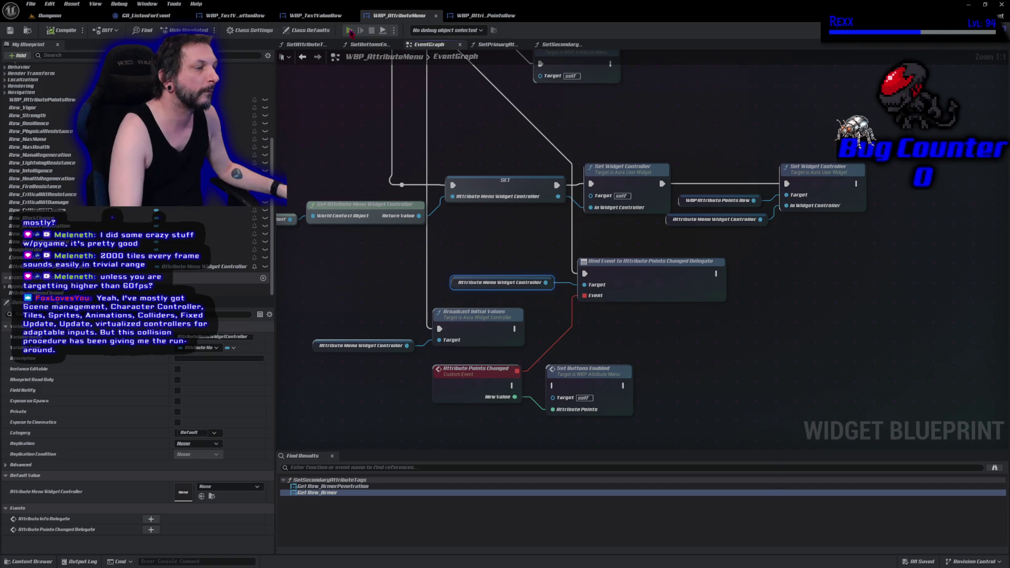
{"action": "left_click", "coordinate": [131, 490]}
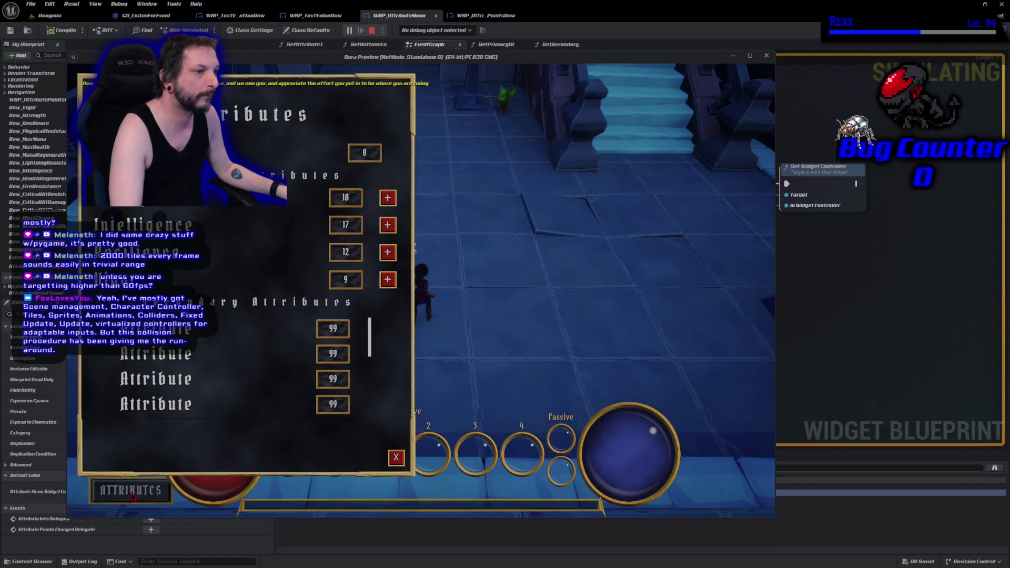
{"action": "key", "text": "Escape"}
{"action": "left_click_drag", "start_coordinate": [511, 386], "coordinate": [553, 385]}
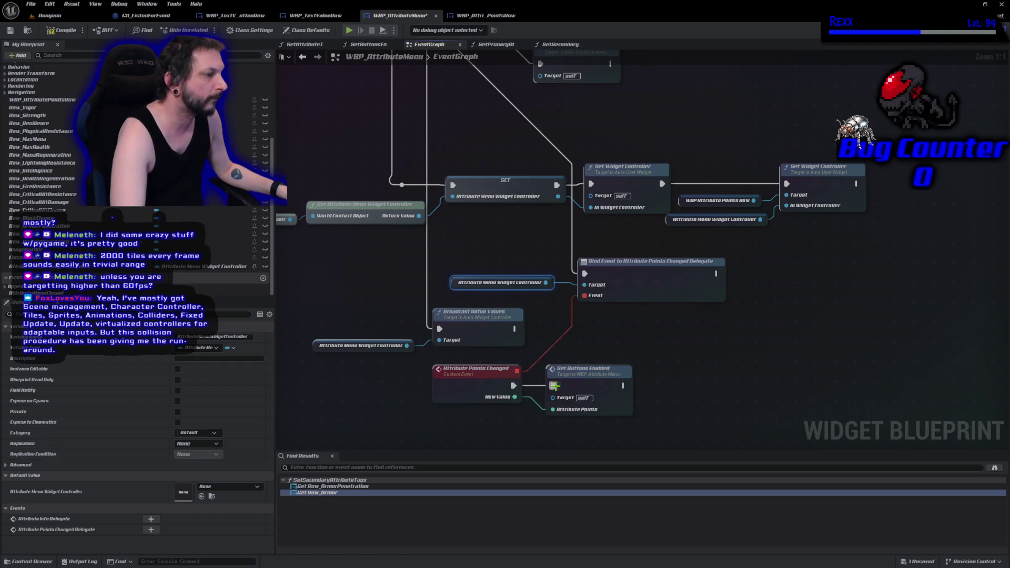
{"action": "left_click", "coordinate": [59, 30]}
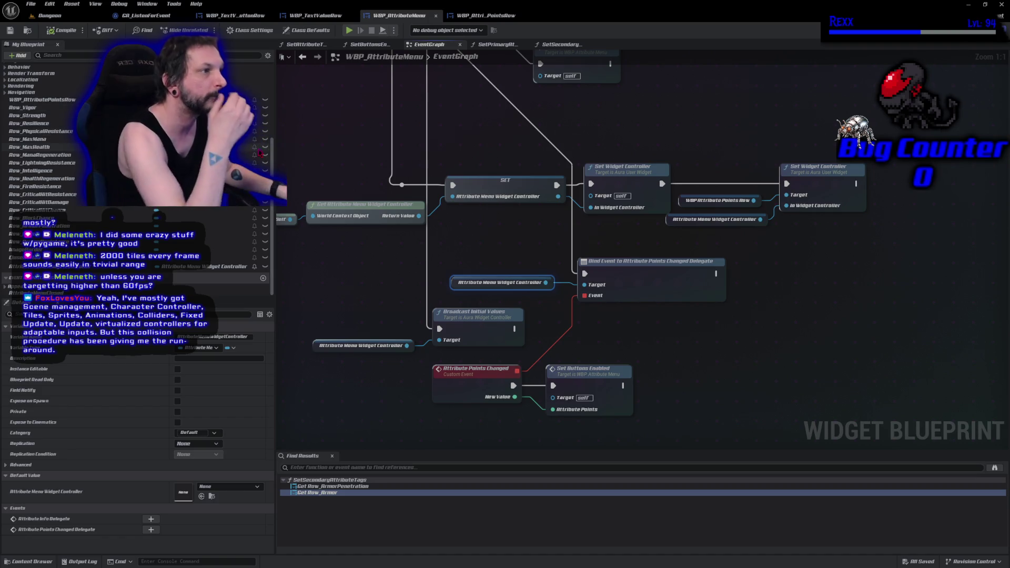
{"action": "left_click", "coordinate": [316, 15]}
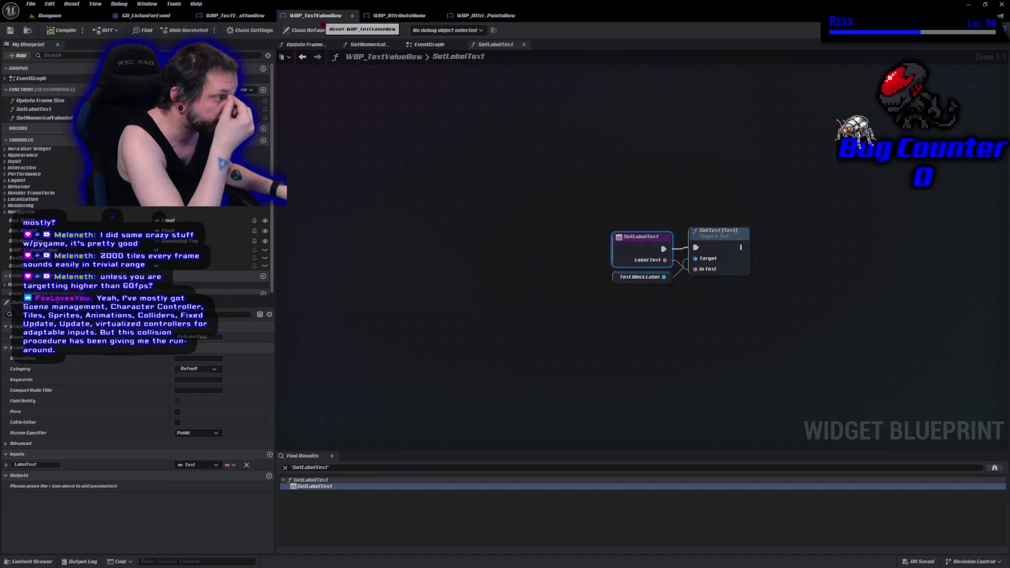
Step: Compare the widget layouts of WBP_TextValueRow and WBP_TextValueButtonRow
{"action": "left_click", "coordinate": [974, 30]}
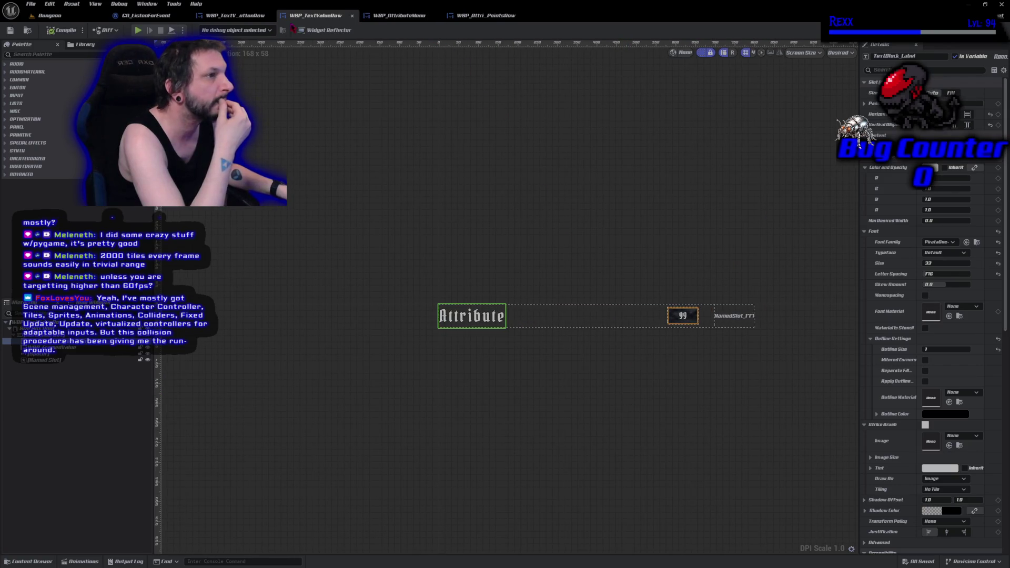
{"action": "left_click", "coordinate": [235, 16]}
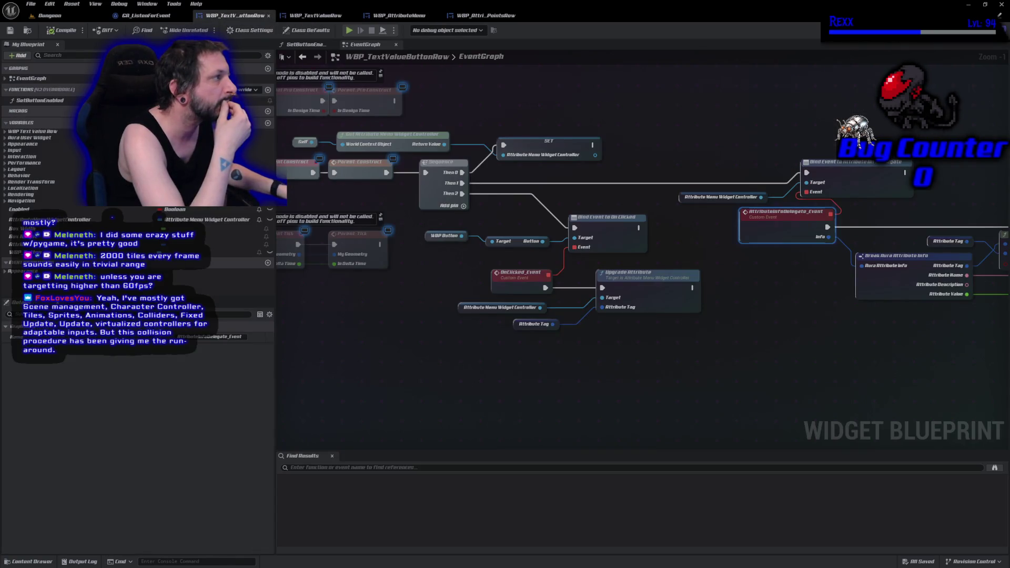
{"action": "left_click", "coordinate": [974, 30]}
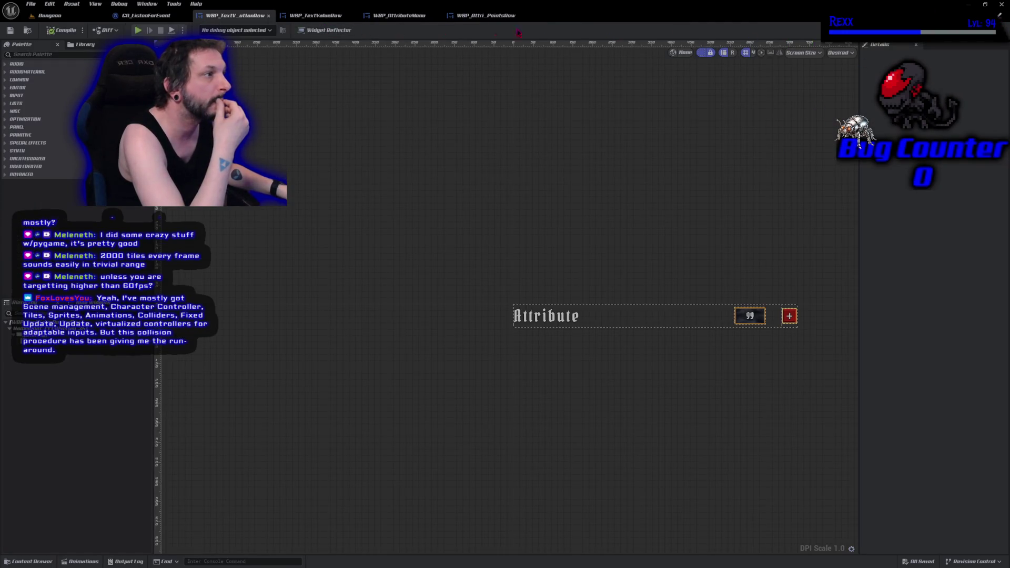
{"action": "key", "text": "ctrl+space"}
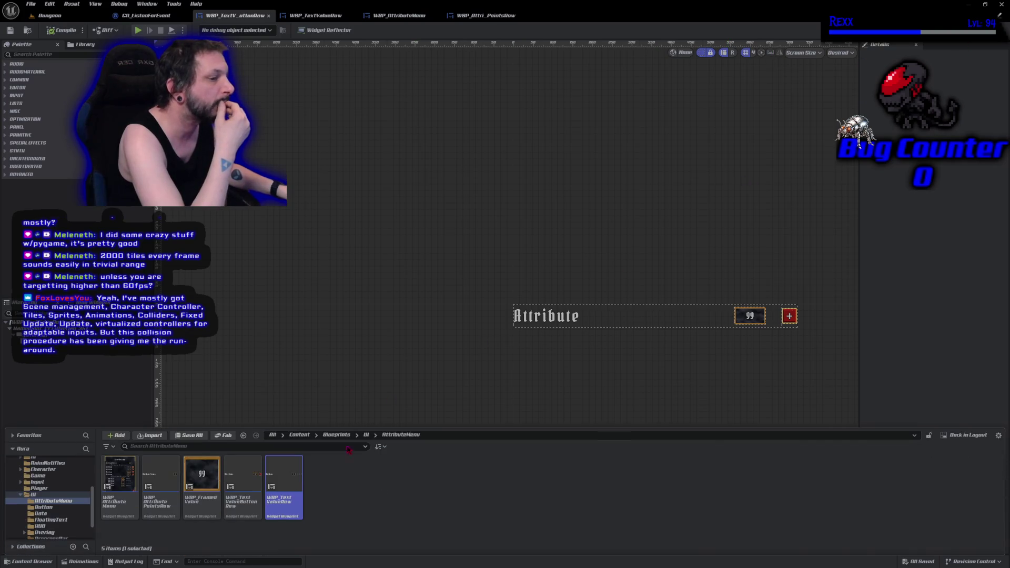
{"action": "double_click", "coordinate": [284, 495]}
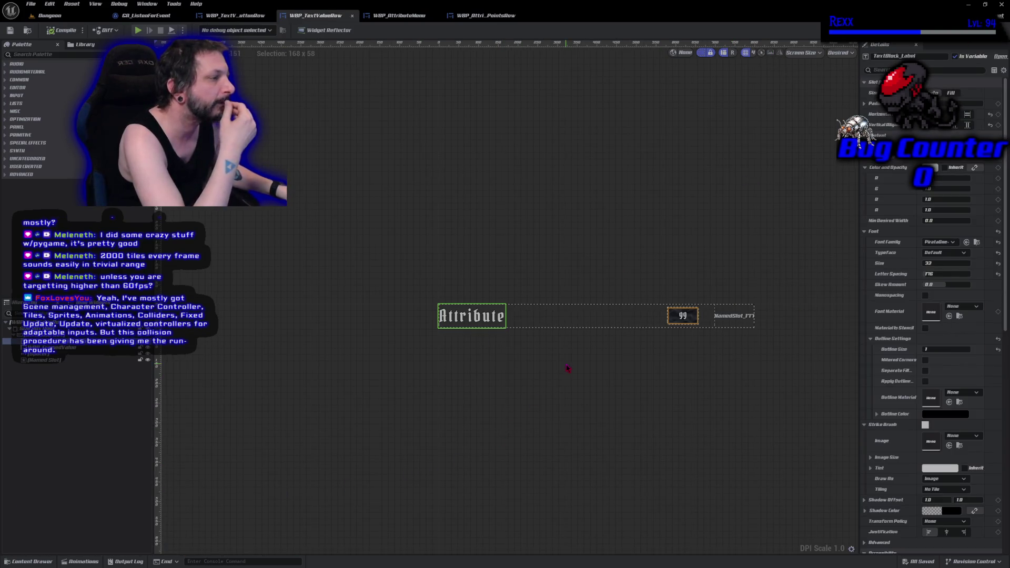
{"action": "left_click_drag", "start_coordinate": [568, 368], "coordinate": [461, 368]}
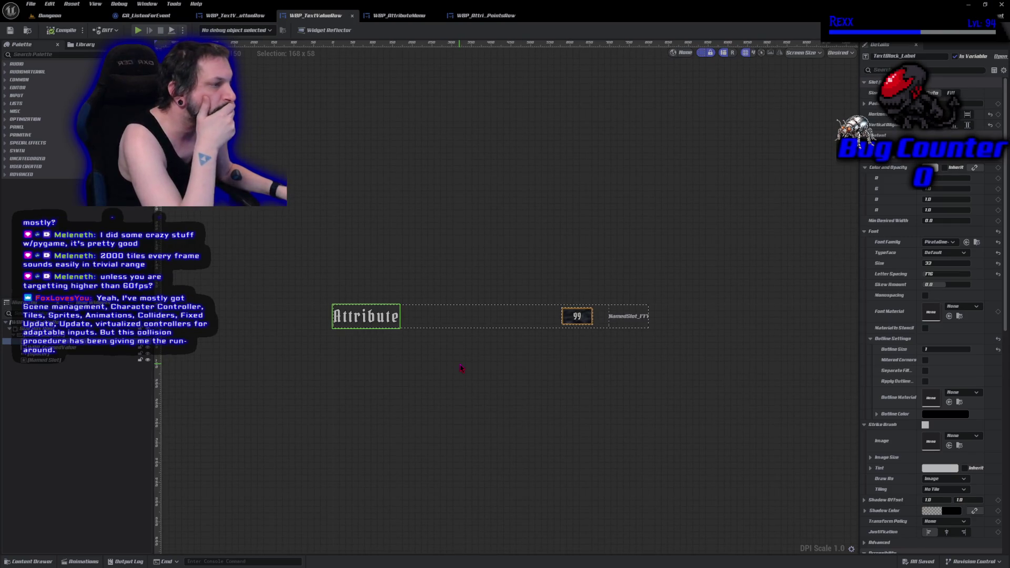
{"action": "scroll", "coordinate": [462, 368], "scroll_direction": "up", "scroll_amount": 2}
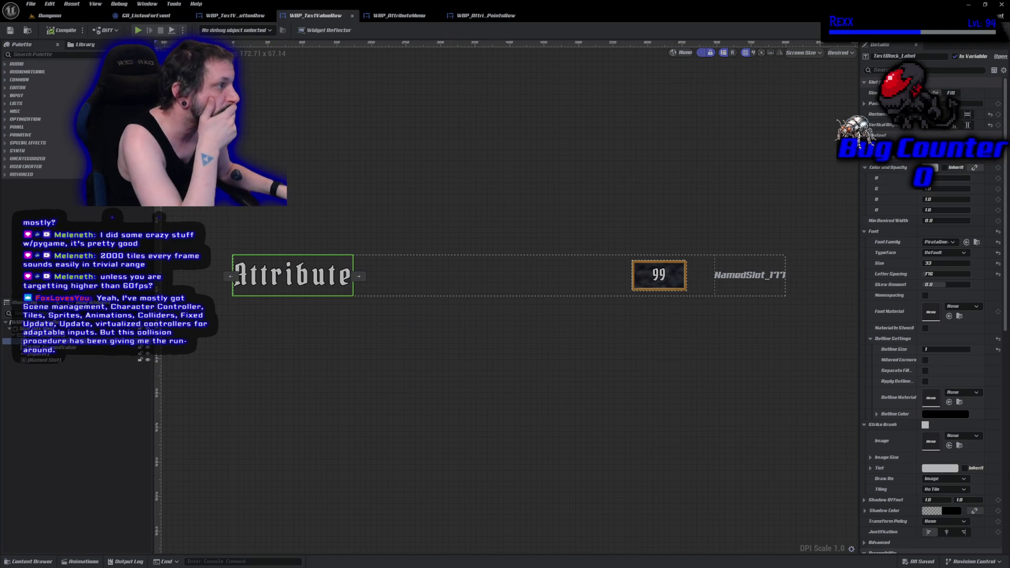
Step: Browse WBP_TextValueRow's EventGraph, SetNumericalValueInt and Update Frame Size, then reopen SetLabelText
{"action": "key", "text": "ctrl+a"}
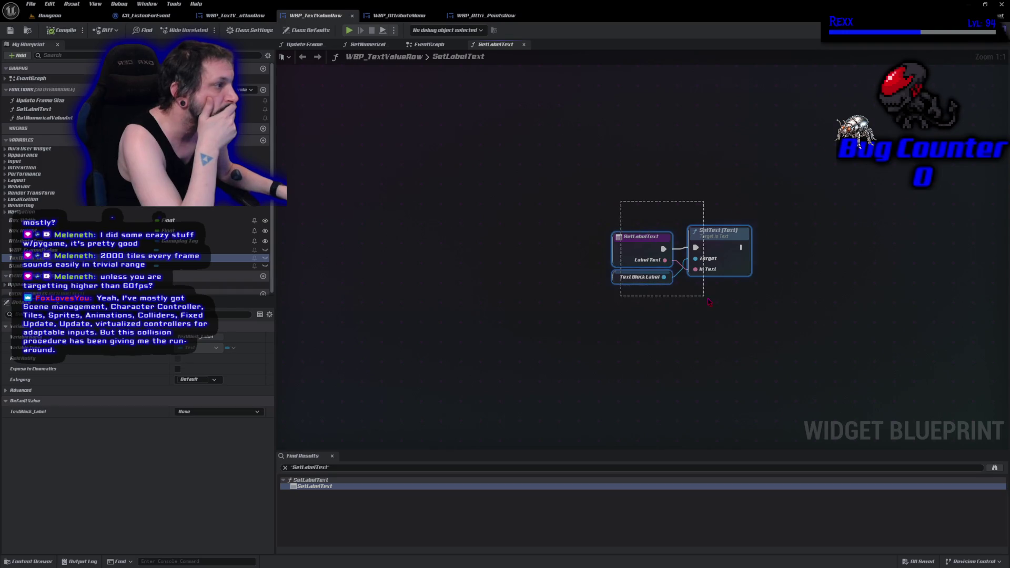
{"action": "double_click", "coordinate": [434, 56]}
{"action": "left_click", "coordinate": [429, 44]}
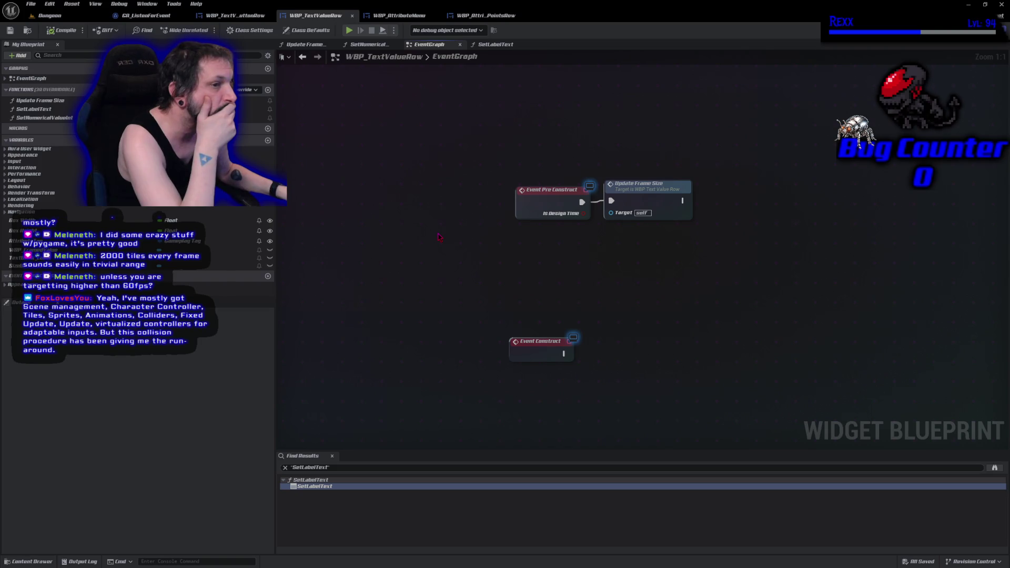
{"action": "scroll", "coordinate": [439, 238], "scroll_direction": "down", "scroll_amount": 3}
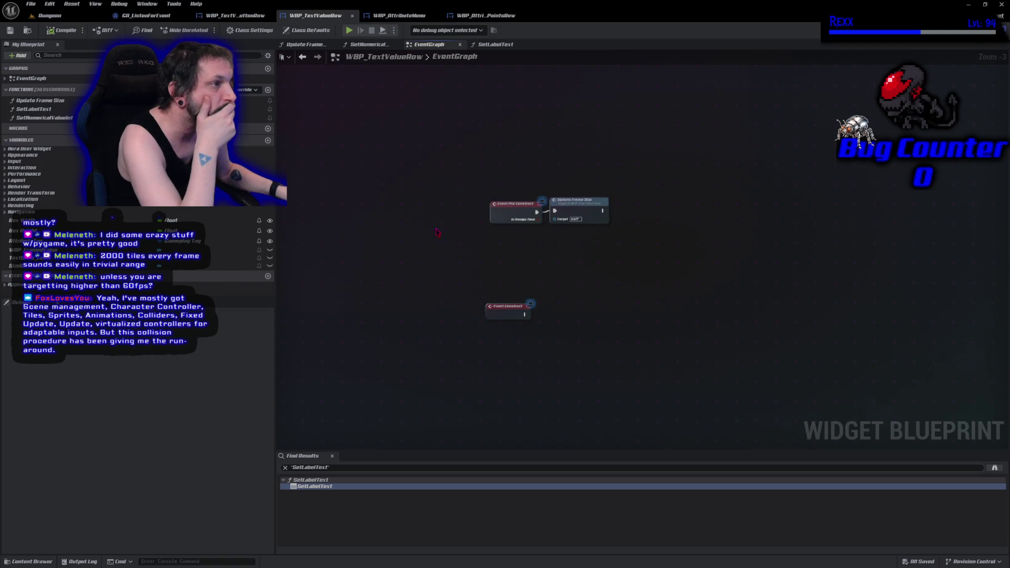
{"action": "left_click", "coordinate": [371, 46]}
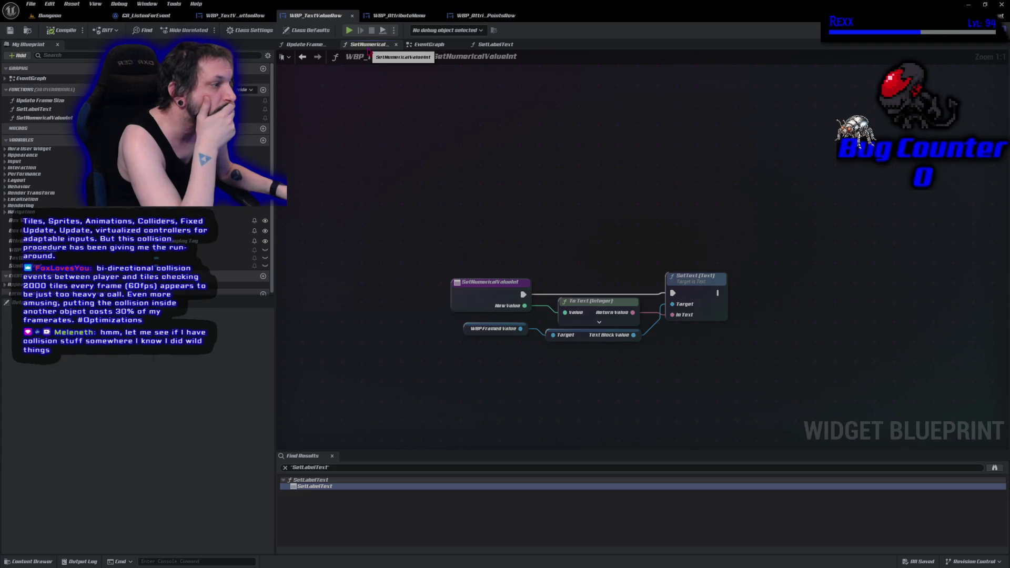
{"action": "left_click", "coordinate": [305, 45]}
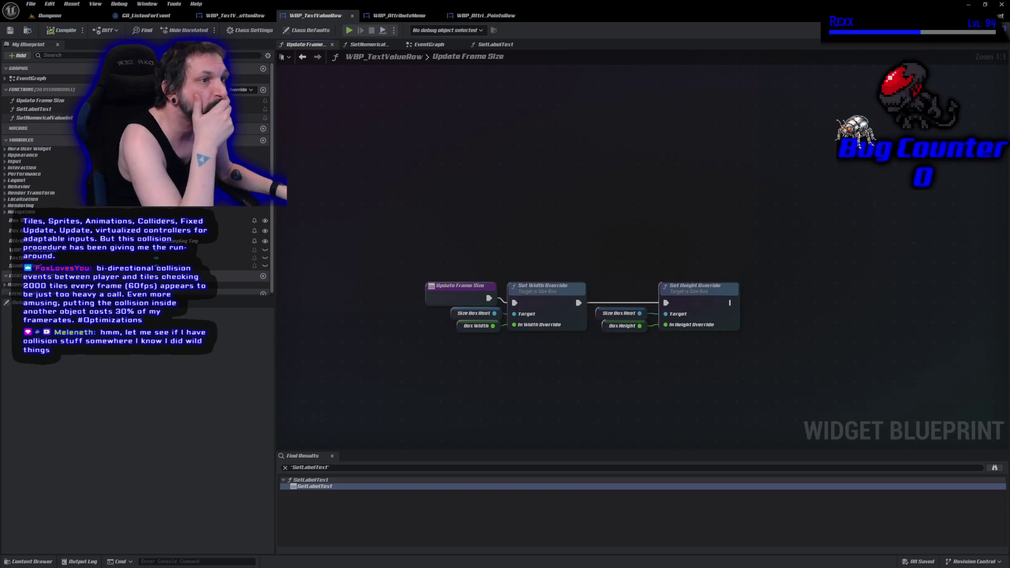
{"action": "double_click", "coordinate": [42, 109]}
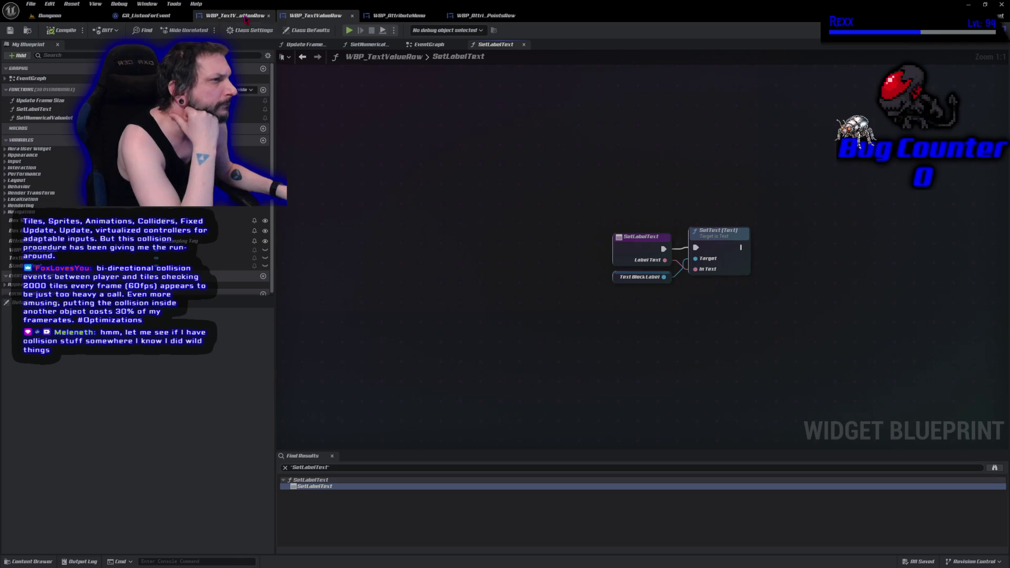
Step: Compare WBP_TextValueButtonRow's event graph against WBP_TextValueRow, then return to WBP_AttributeMenu
{"action": "left_click", "coordinate": [235, 15]}
{"action": "left_click", "coordinate": [989, 30]}
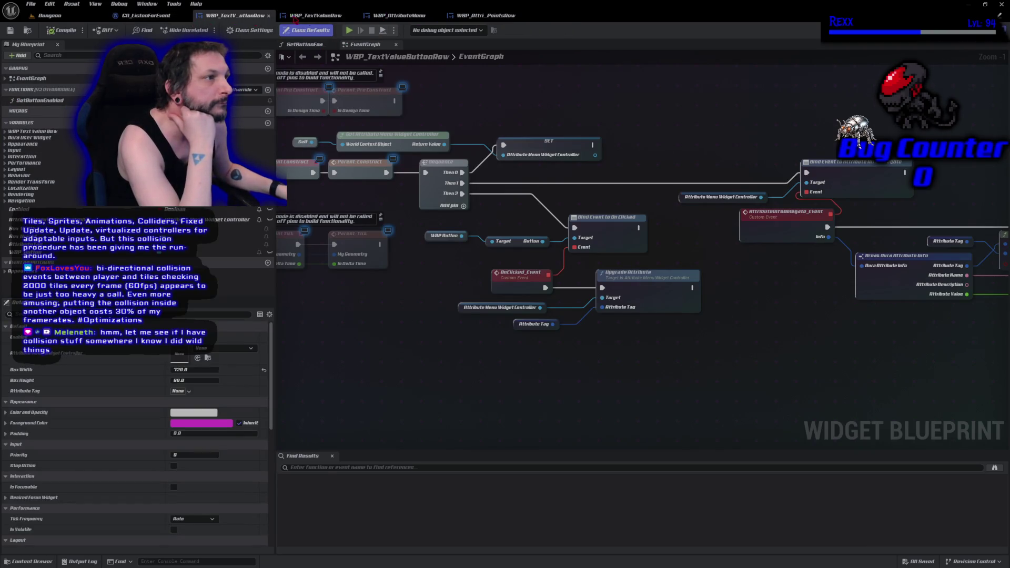
{"action": "left_click", "coordinate": [314, 16]}
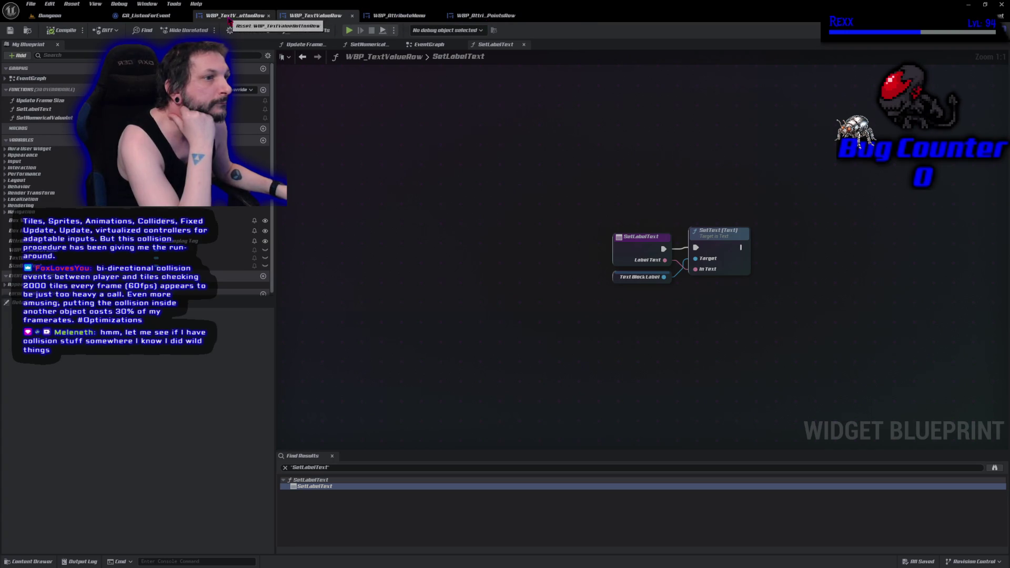
{"action": "left_click", "coordinate": [230, 16]}
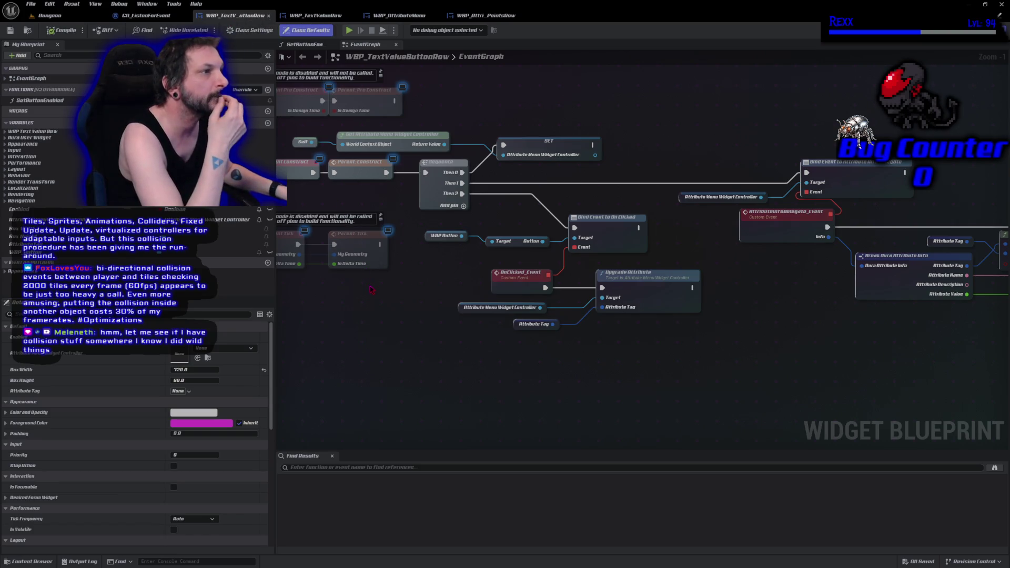
{"action": "mouse_move", "coordinate": [333, 318]}
{"action": "left_mouse_down"}
{"action": "mouse_move", "coordinate": [418, 317]}
{"action": "mouse_move", "coordinate": [359, 305]}
{"action": "left_mouse_up"}
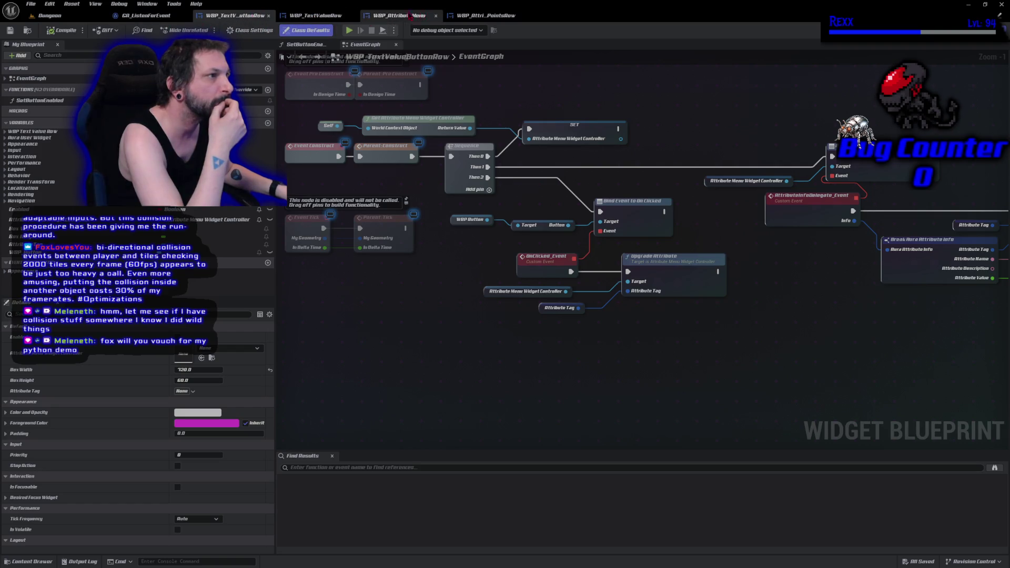
{"action": "left_click", "coordinate": [389, 17]}
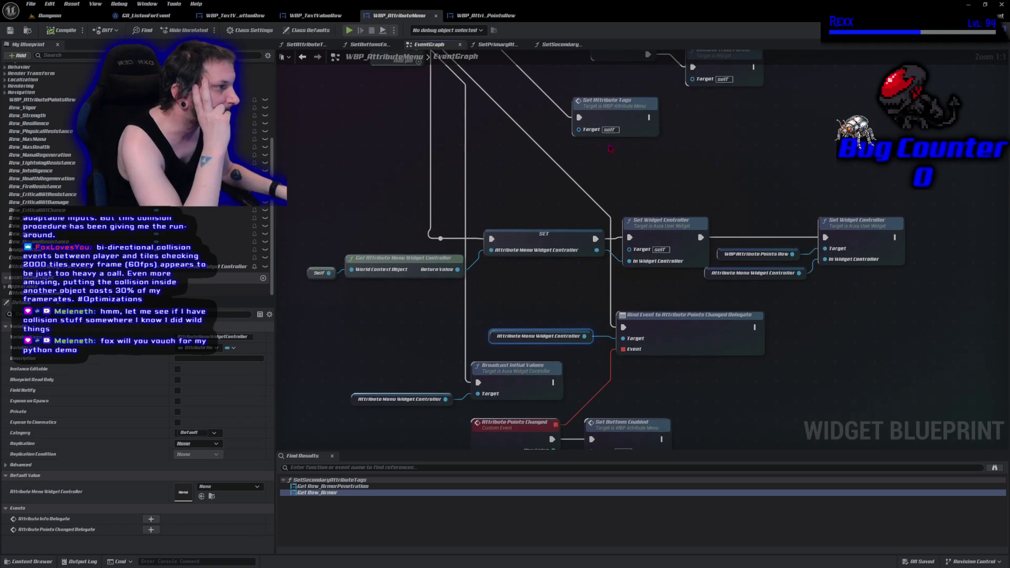
{"action": "double_click", "coordinate": [590, 152]}
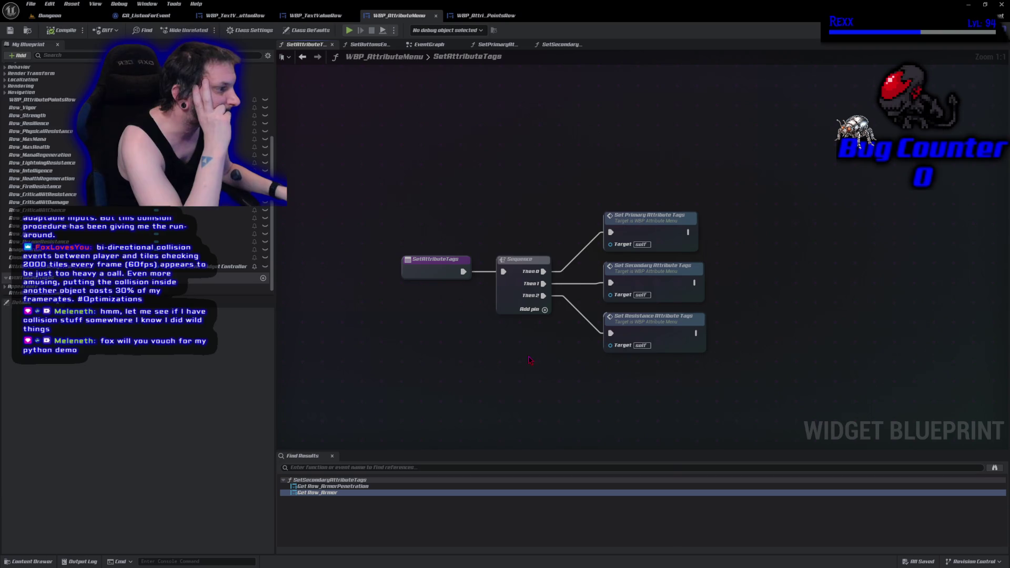
{"action": "key", "text": "alt+Left"}
{"action": "scroll", "coordinate": [530, 359], "scroll_direction": "down", "scroll_amount": 2}
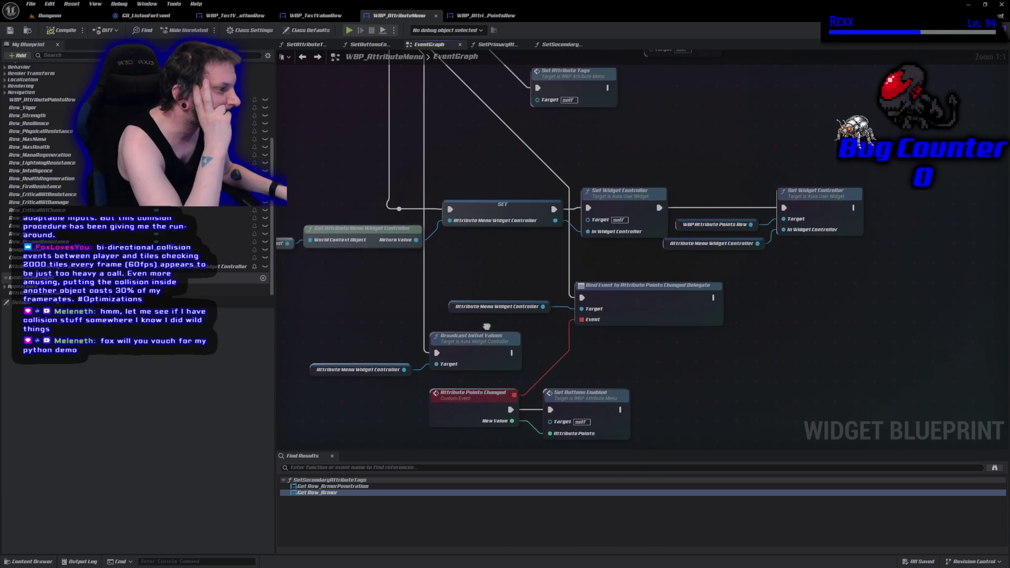
{"action": "scroll", "coordinate": [488, 331], "scroll_direction": "down", "scroll_amount": 2}
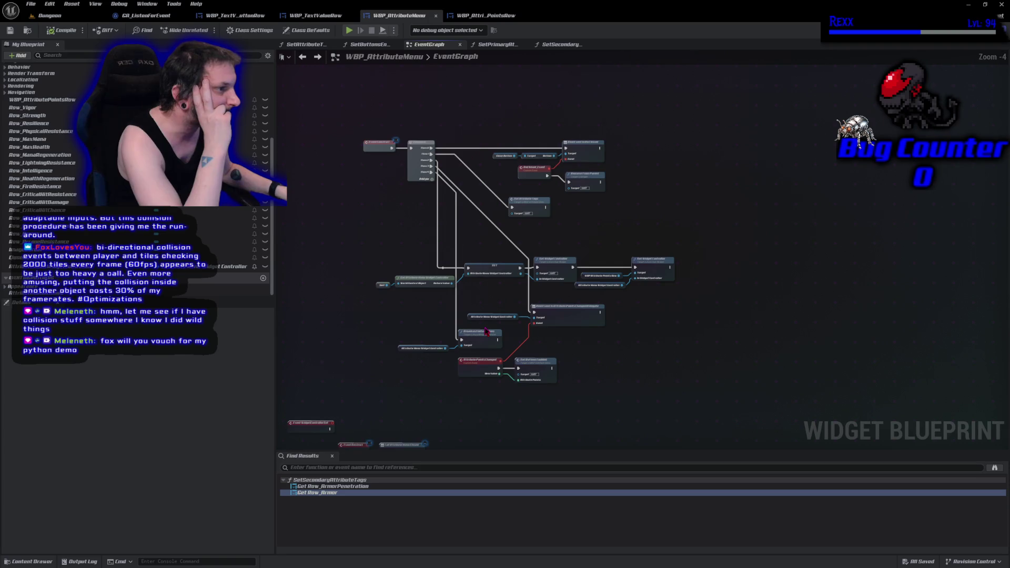
{"action": "scroll", "coordinate": [485, 332], "scroll_direction": "up", "scroll_amount": 3}
{"action": "scroll", "coordinate": [399, 239], "scroll_direction": "down", "scroll_amount": 2}
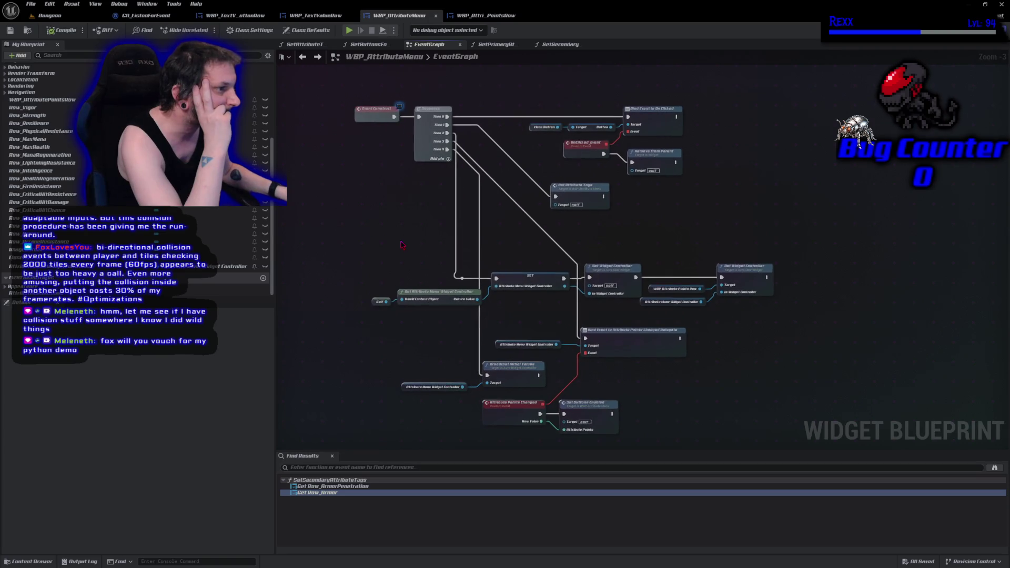
{"action": "left_click", "coordinate": [316, 15]}
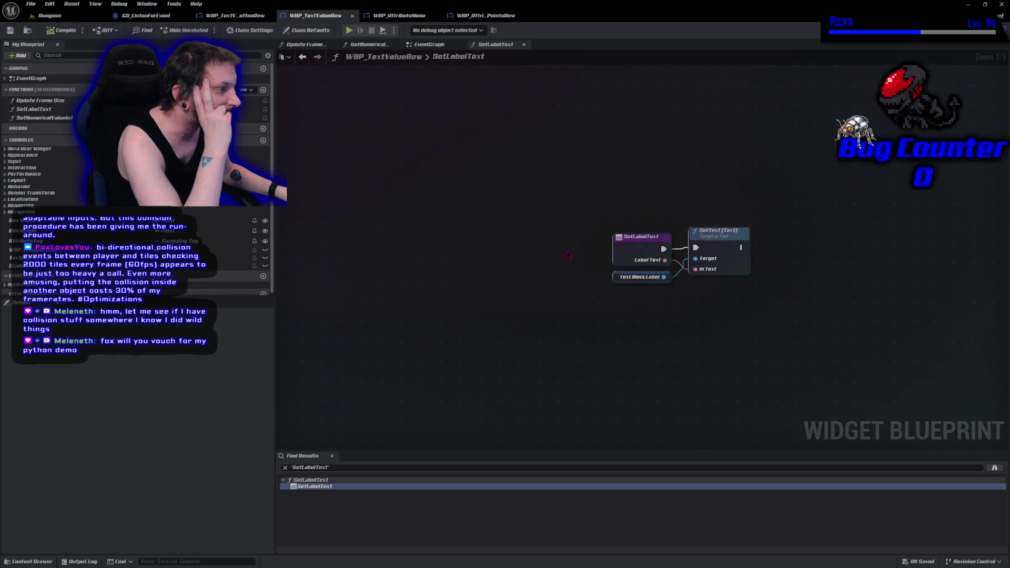
{"action": "left_click", "coordinate": [429, 44]}
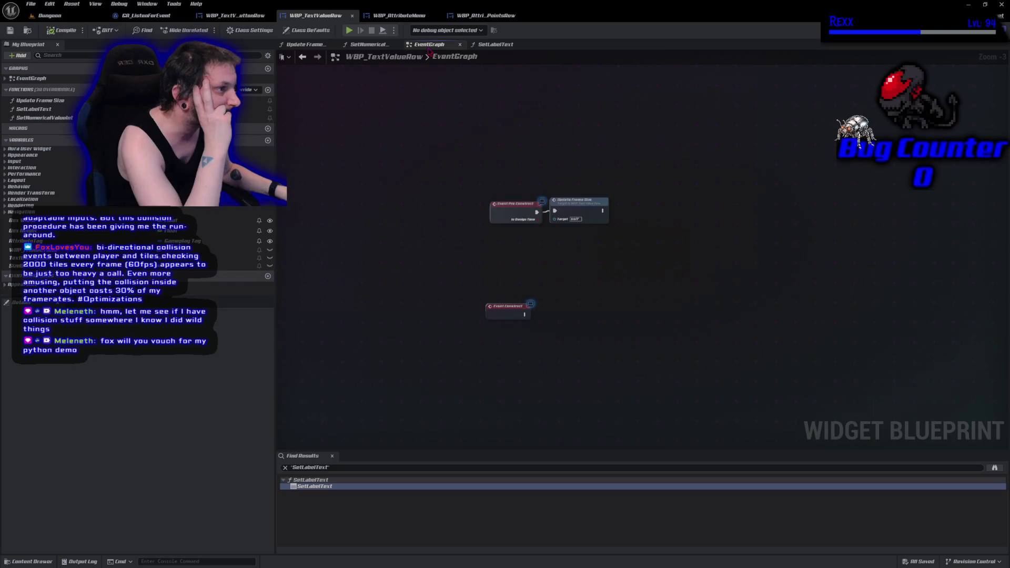
{"action": "left_click", "coordinate": [305, 44]}
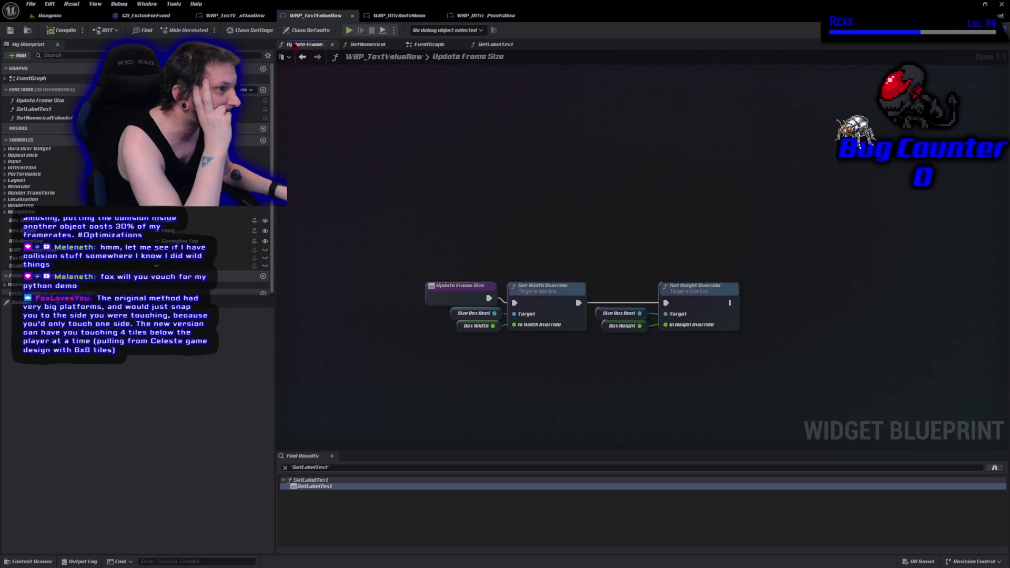
{"action": "left_click", "coordinate": [989, 30]}
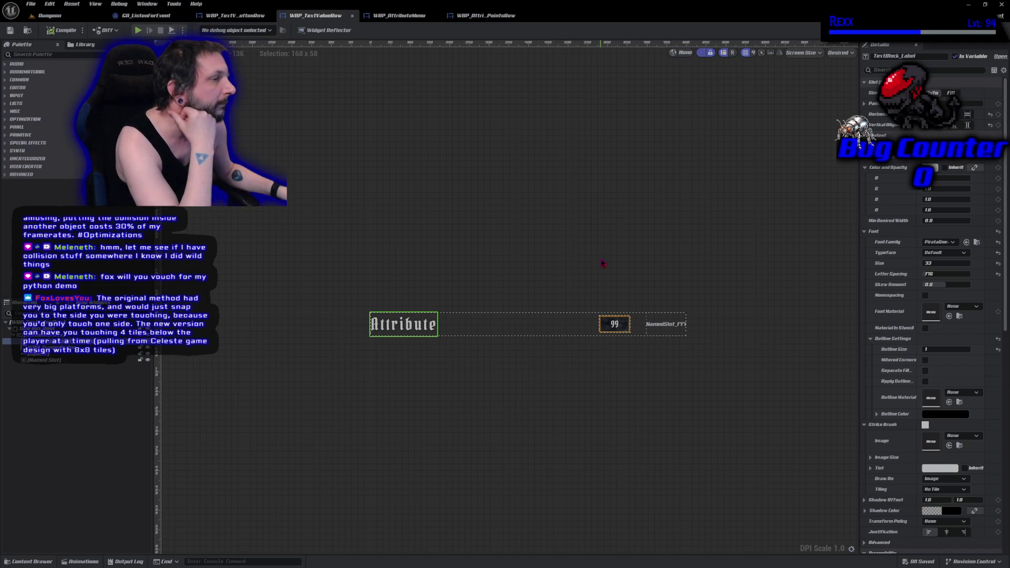
{"action": "left_click", "coordinate": [231, 16]}
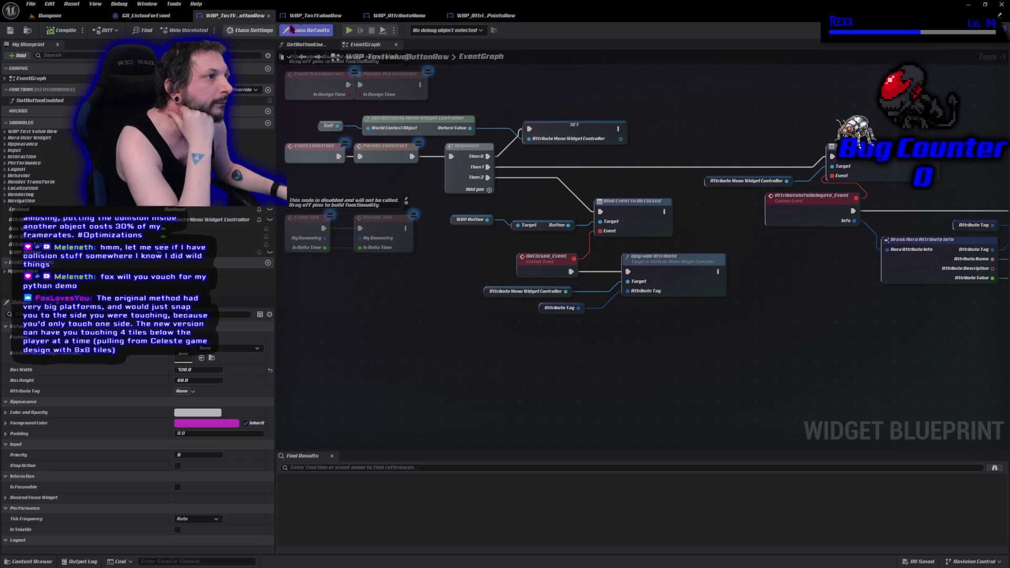
{"action": "left_click", "coordinate": [316, 15]}
{"action": "left_click", "coordinate": [393, 16]}
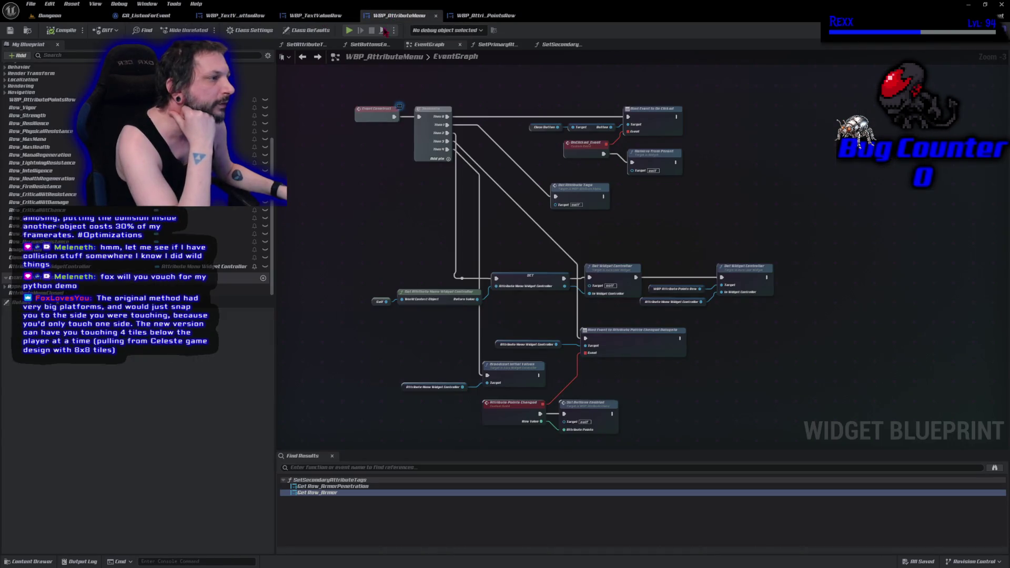
Step: From the Dungeon level, play-test the Attributes menu; secondary rows still show Attribute and 99
{"action": "left_click", "coordinate": [48, 15]}
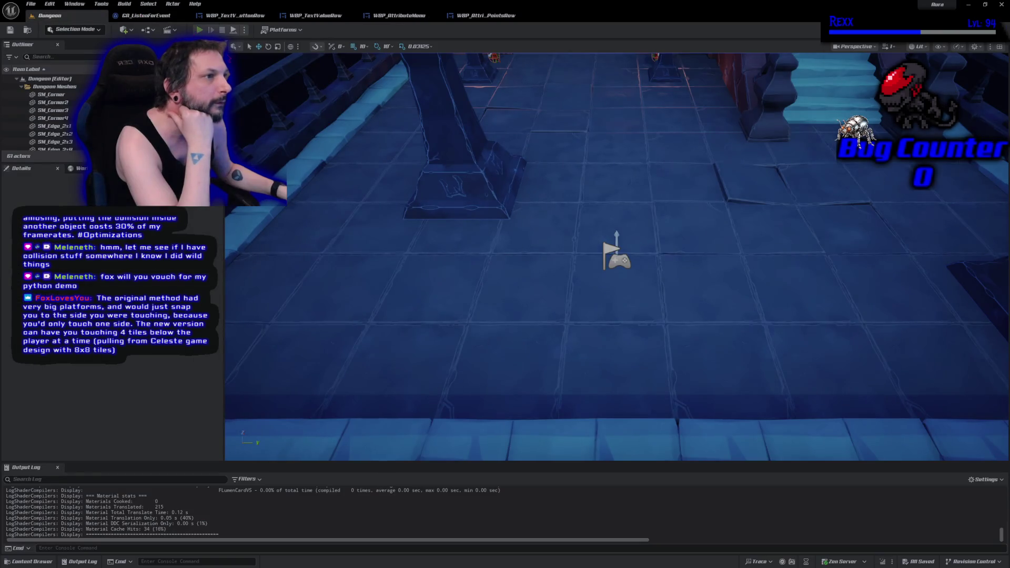
{"action": "key", "text": "alt+p"}
{"action": "left_click", "coordinate": [282, 436]}
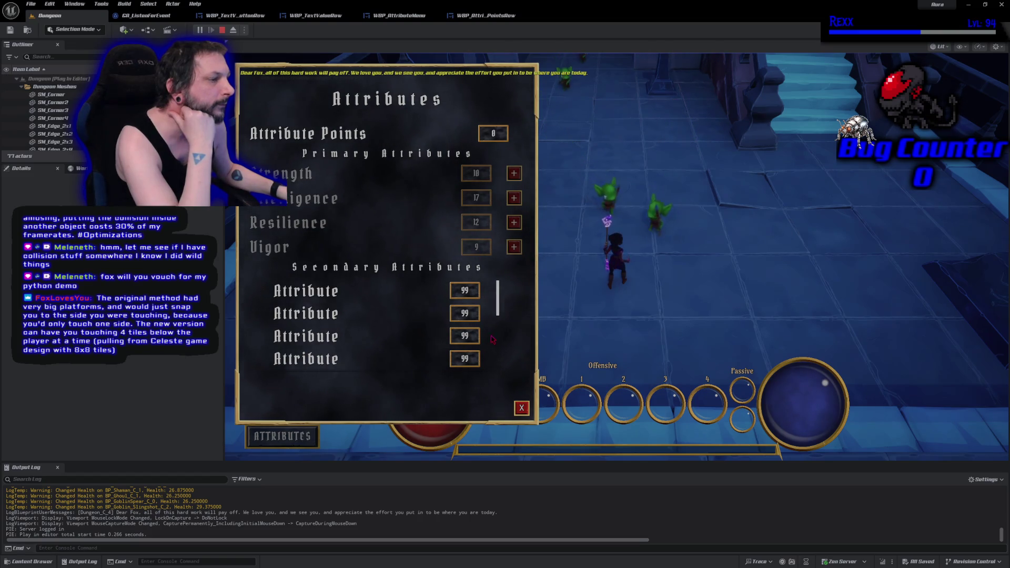
{"action": "left_click", "coordinate": [522, 408]}
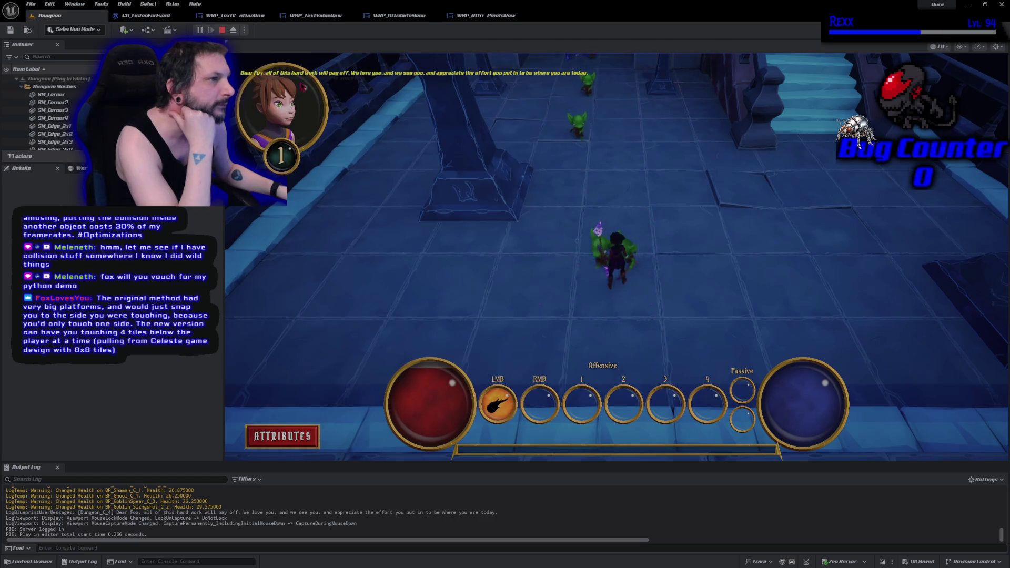
{"action": "key", "text": "Escape"}
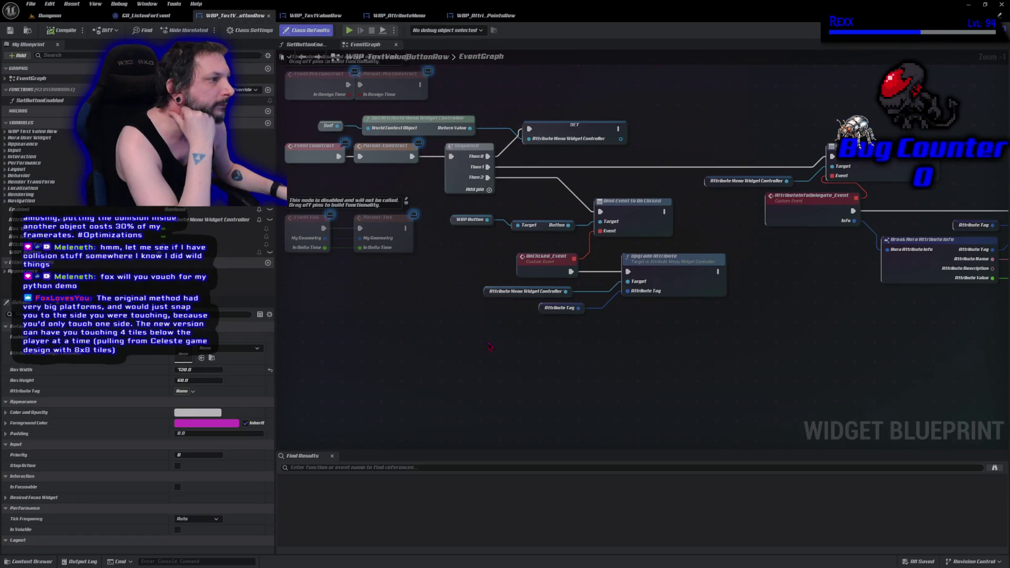
Step: Scroll the button row's event graph and box-select its controller and attribute-info nodes
{"action": "left_click_drag", "start_coordinate": [475, 328], "coordinate": [494, 375]}
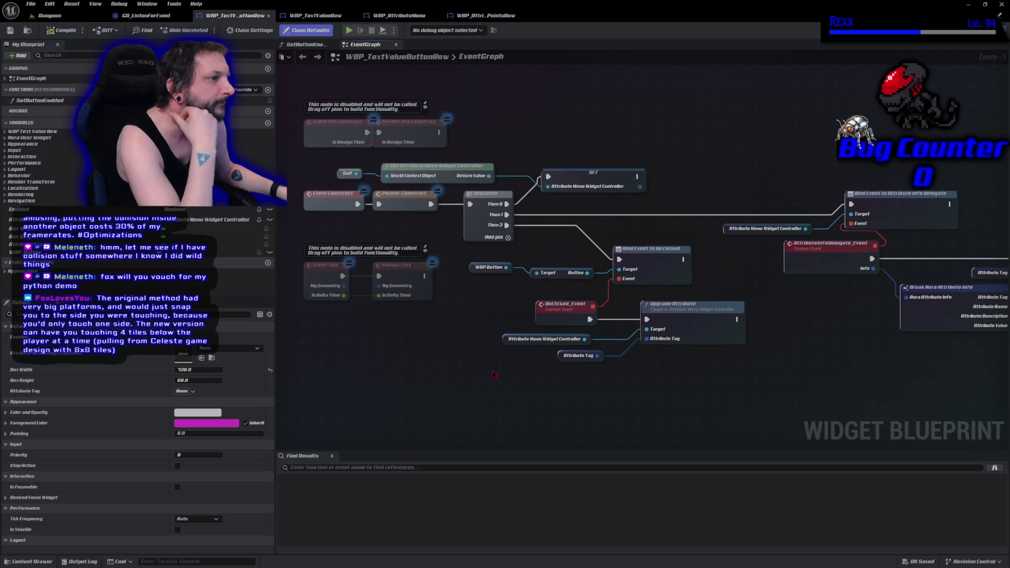
{"action": "scroll", "coordinate": [494, 375], "scroll_direction": "down", "scroll_amount": 1}
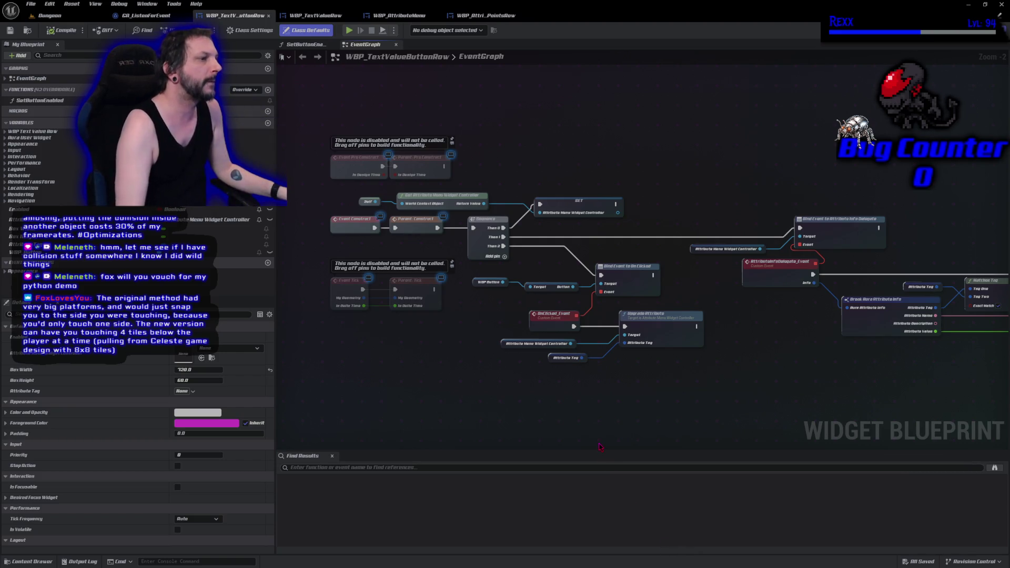
{"action": "scroll", "coordinate": [597, 432], "scroll_direction": "down", "scroll_amount": 1}
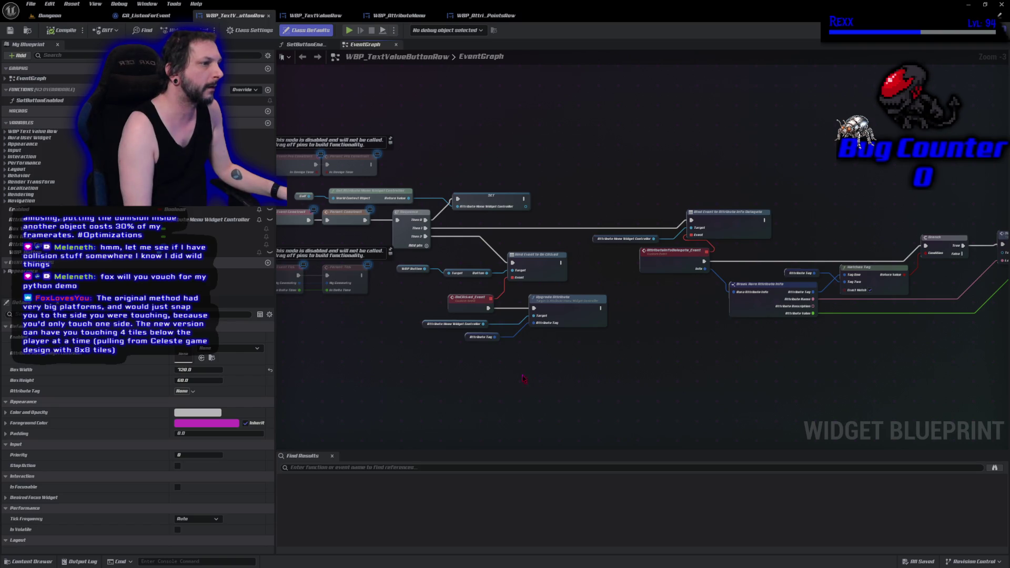
{"action": "scroll", "coordinate": [402, 363], "scroll_direction": "down", "scroll_amount": 1}
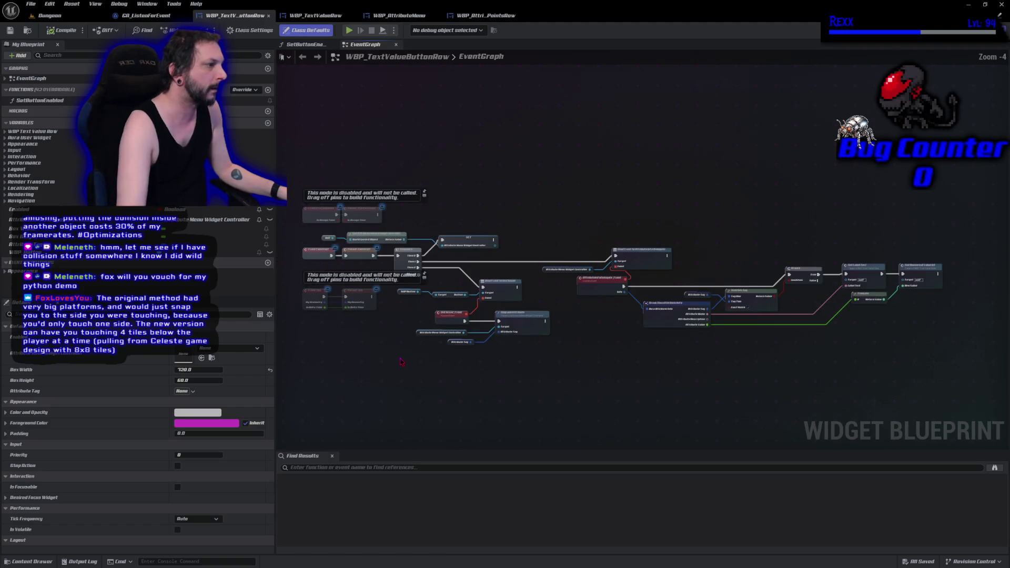
{"action": "left_click_drag", "start_coordinate": [326, 229], "coordinate": [466, 245]}
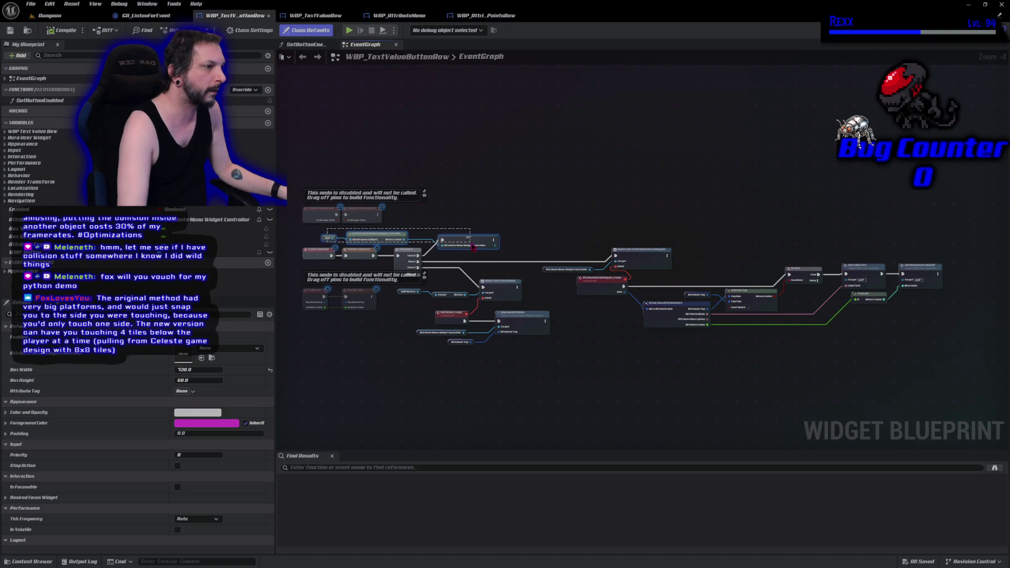
{"action": "left_click_drag", "start_coordinate": [470, 245], "coordinate": [474, 249]}
{"action": "left_click_drag", "start_coordinate": [959, 399], "coordinate": [400, 228]}
{"action": "left_click", "coordinate": [753, 238]}
{"action": "left_click_drag", "start_coordinate": [943, 395], "coordinate": [400, 217]}
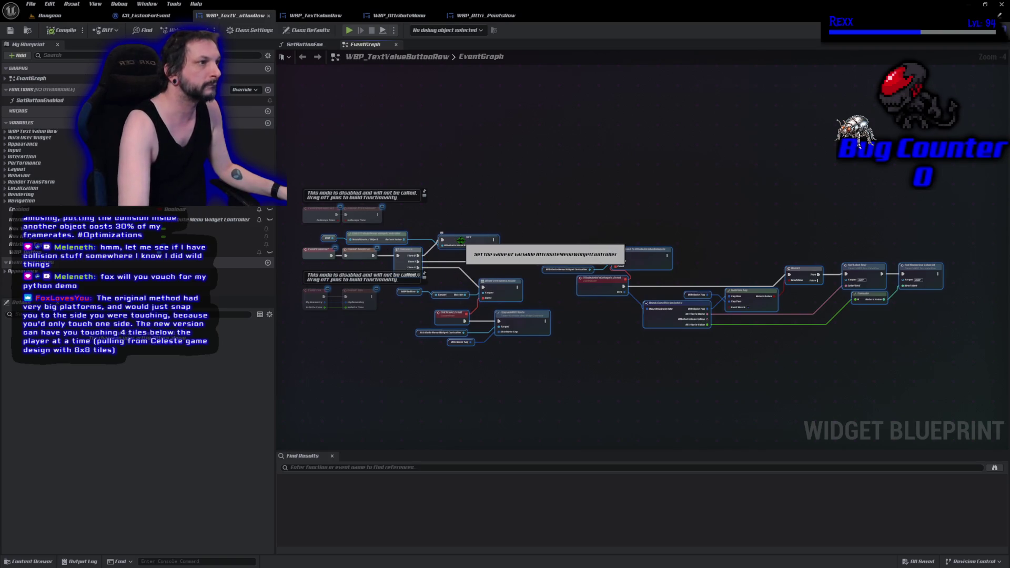
Step: Paste the copied nodes into WBP_TextValueRow's EventGraph and wire Event Construct to Sequence
{"action": "left_click", "coordinate": [319, 16]}
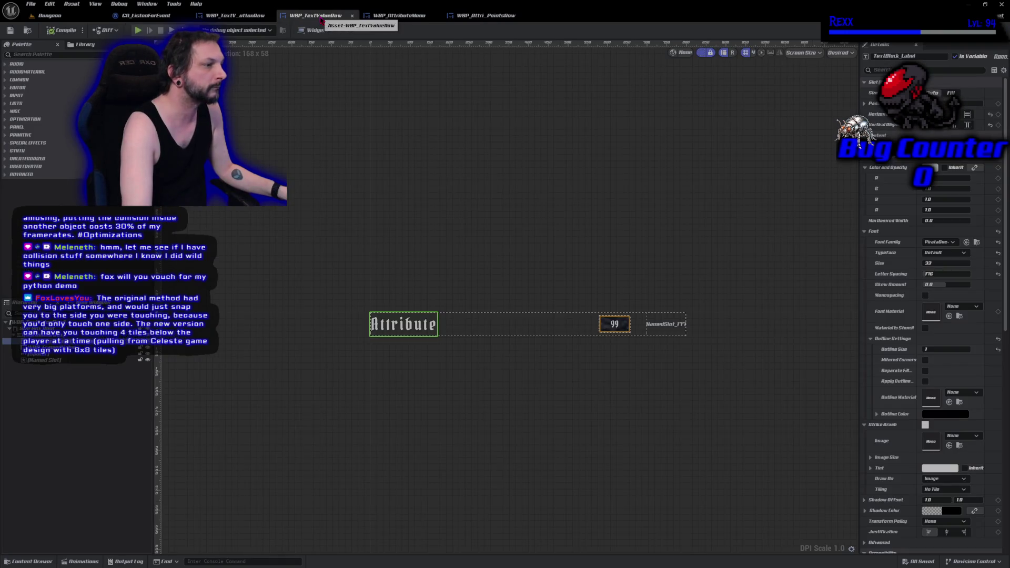
{"action": "left_click", "coordinate": [994, 30]}
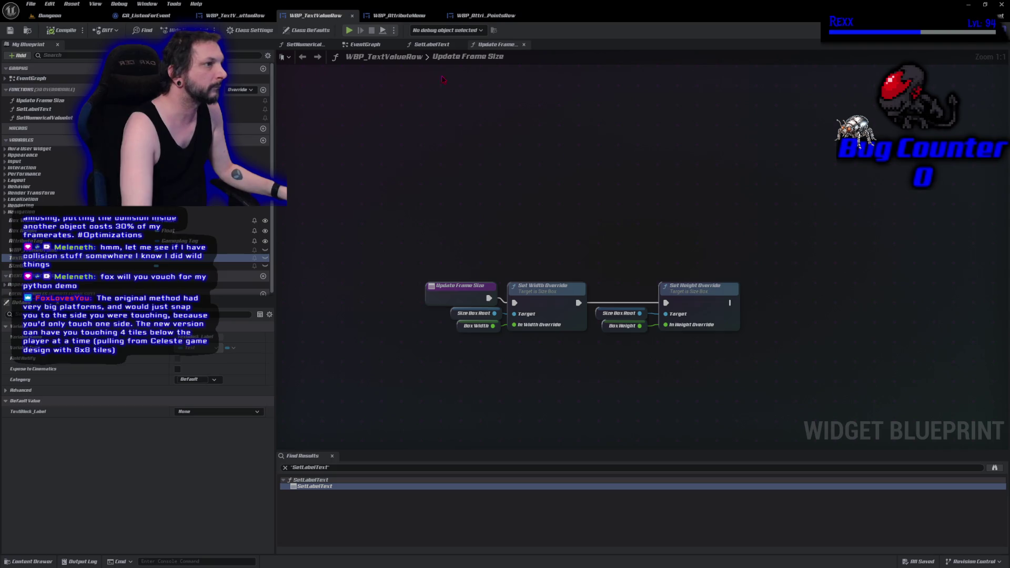
{"action": "left_click", "coordinate": [361, 45]}
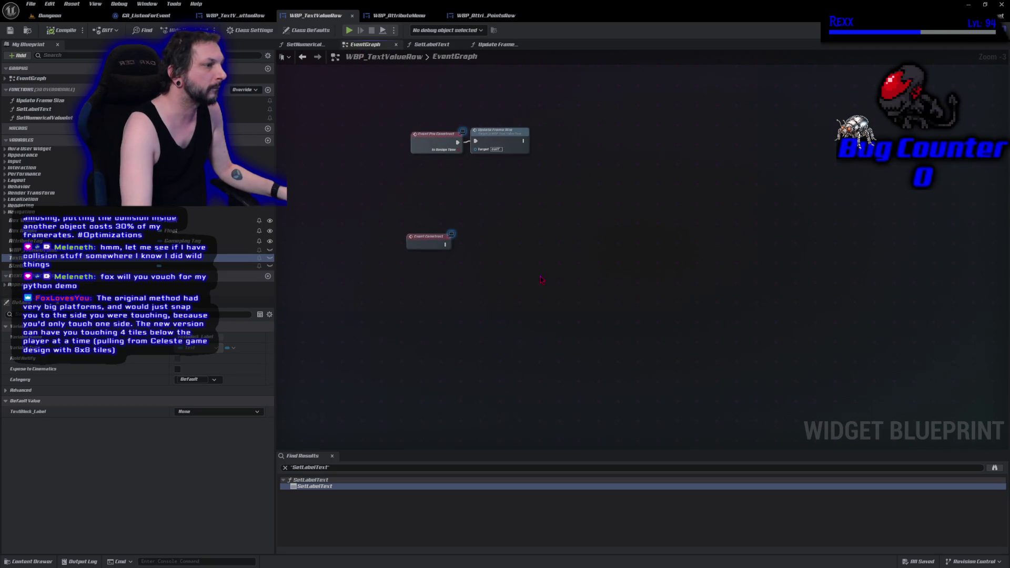
{"action": "key", "text": "ctrl+v"}
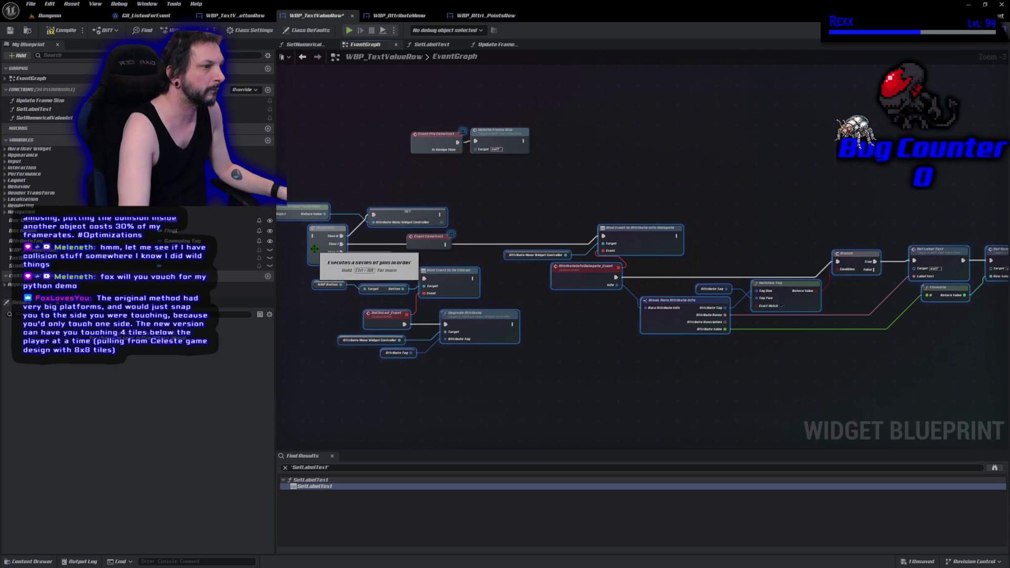
{"action": "left_click_drag", "start_coordinate": [461, 248], "coordinate": [516, 262]}
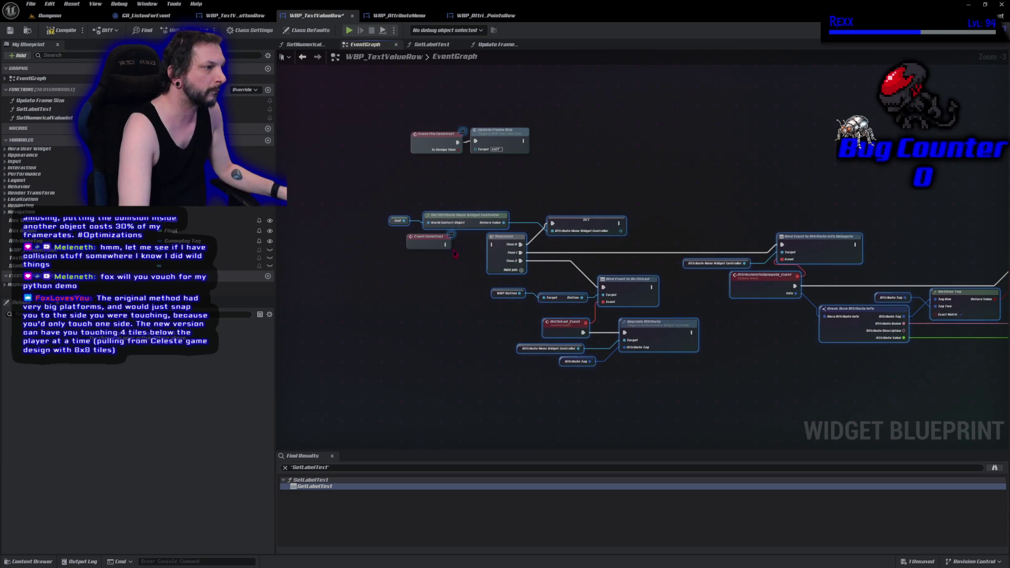
{"action": "mouse_move", "coordinate": [445, 246]}
{"action": "left_mouse_down"}
{"action": "mouse_move", "coordinate": [526, 252]}
{"action": "mouse_move", "coordinate": [492, 244]}
{"action": "left_mouse_up"}
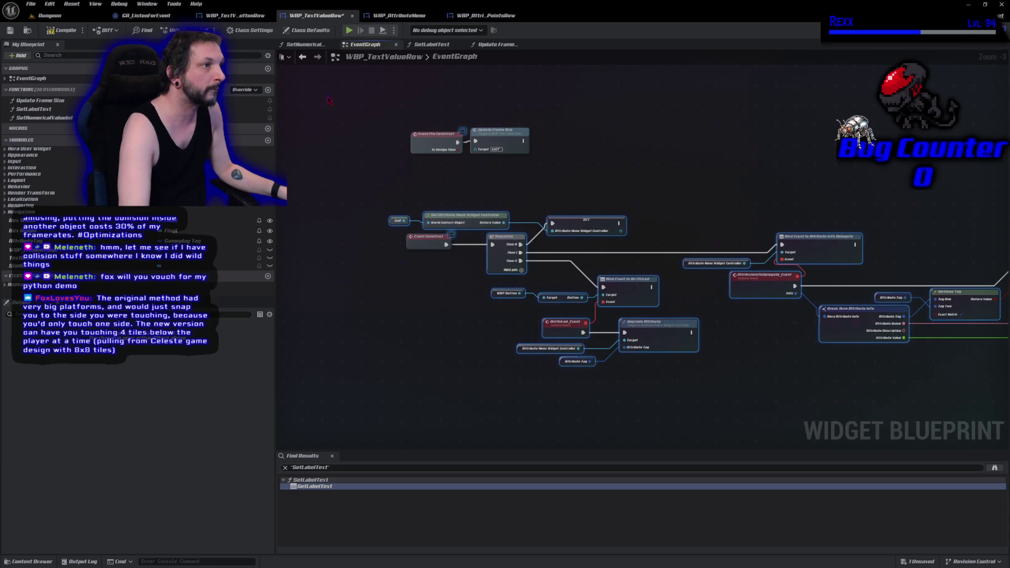
Step: Compile the button row and WBP_TextValueRow, revealing missing-variable errors
{"action": "left_click", "coordinate": [232, 17]}
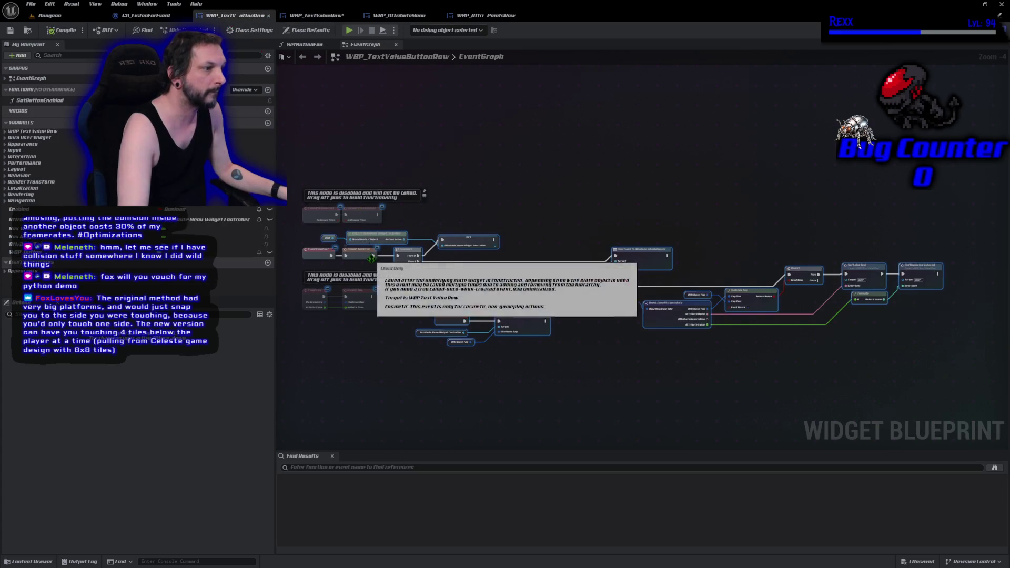
{"action": "left_click_drag", "start_coordinate": [372, 255], "coordinate": [373, 256]}
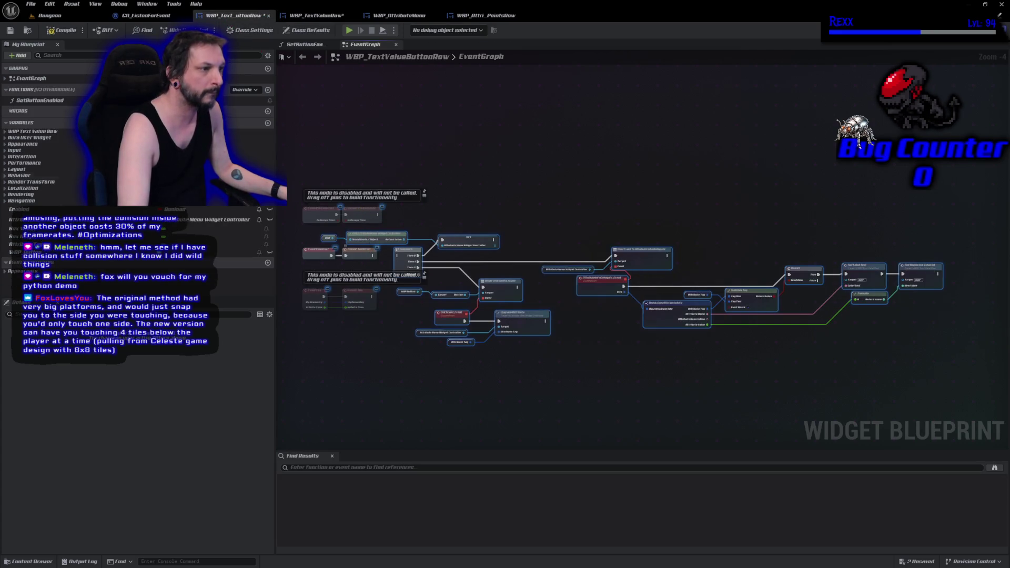
{"action": "left_click", "coordinate": [62, 30]}
{"action": "left_click", "coordinate": [316, 15]}
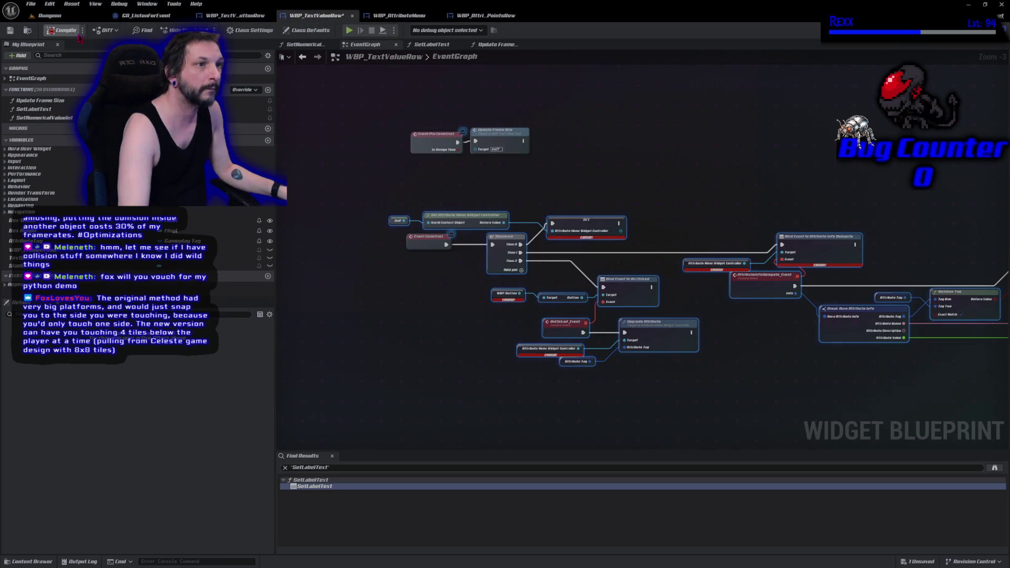
{"action": "left_click", "coordinate": [66, 32]}
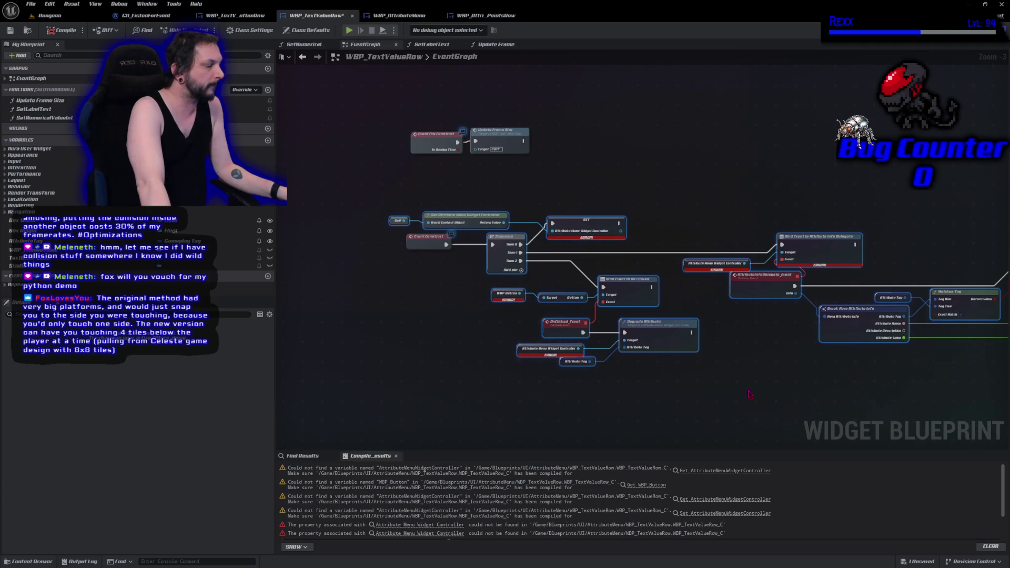
Step: Undo the Sequence link, paste only the Bind Event display nodes, and connect Event Construct to Bind Event
{"action": "left_click_drag", "start_coordinate": [747, 394], "coordinate": [653, 392]}
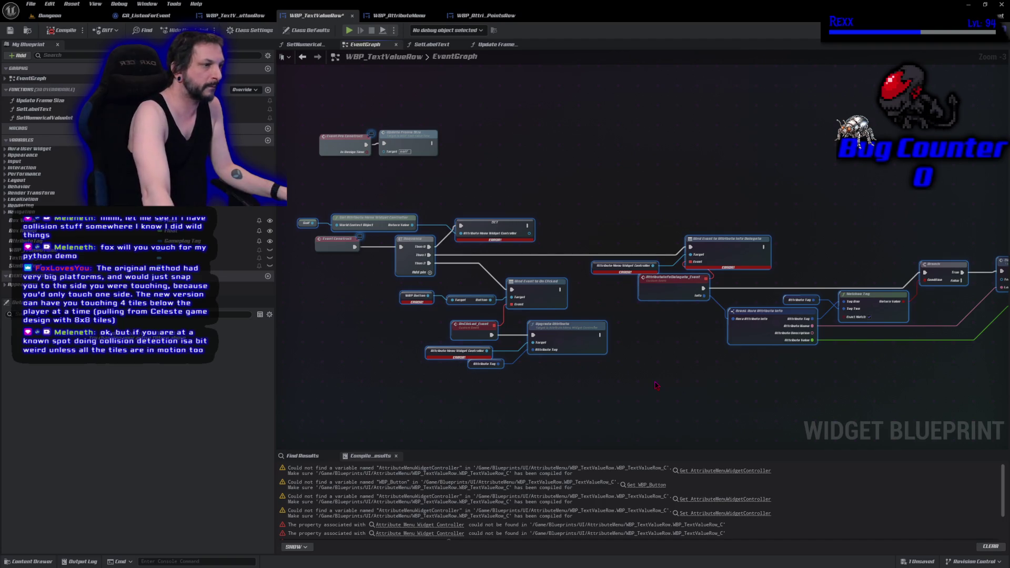
{"action": "key", "text": "ctrl+z"}
{"action": "key", "text": "ctrl+z"}
{"action": "key", "text": "ctrl+z"}
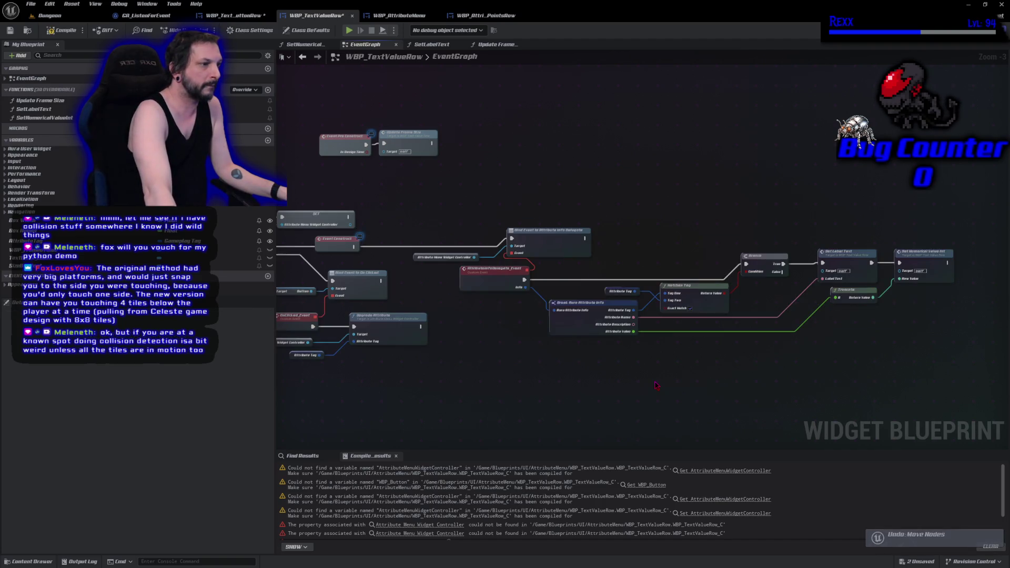
{"action": "left_click", "coordinate": [232, 15]}
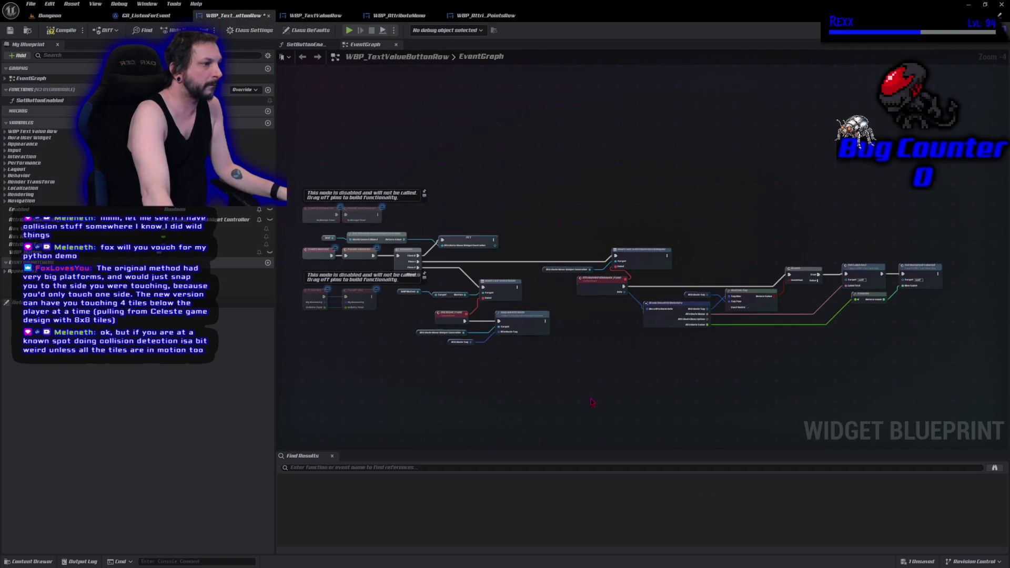
{"action": "mouse_move", "coordinate": [593, 200]}
{"action": "left_mouse_down"}
{"action": "mouse_move", "coordinate": [718, 330]}
{"action": "mouse_move", "coordinate": [929, 398]}
{"action": "left_mouse_up"}
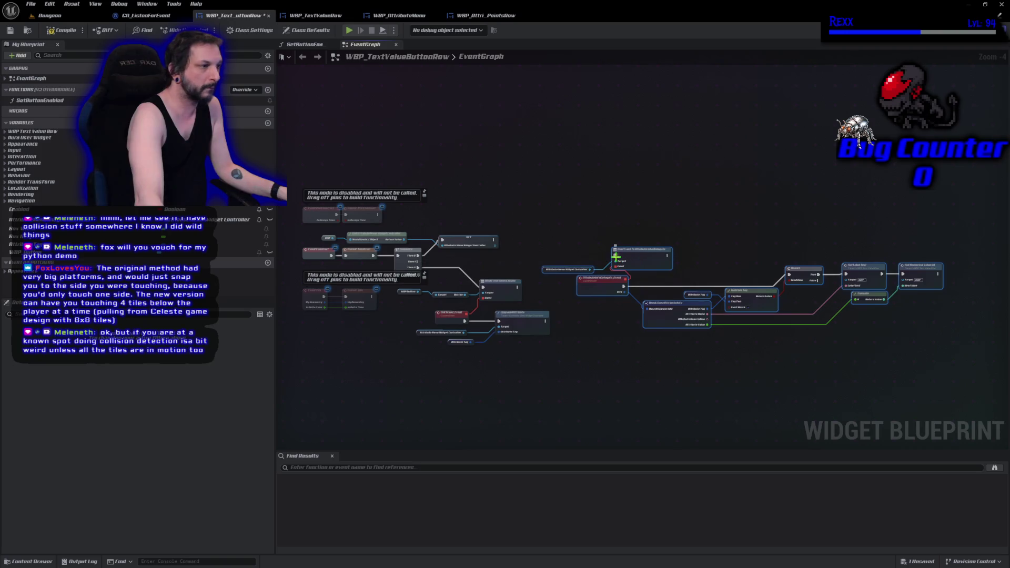
{"action": "left_click", "coordinate": [316, 15]}
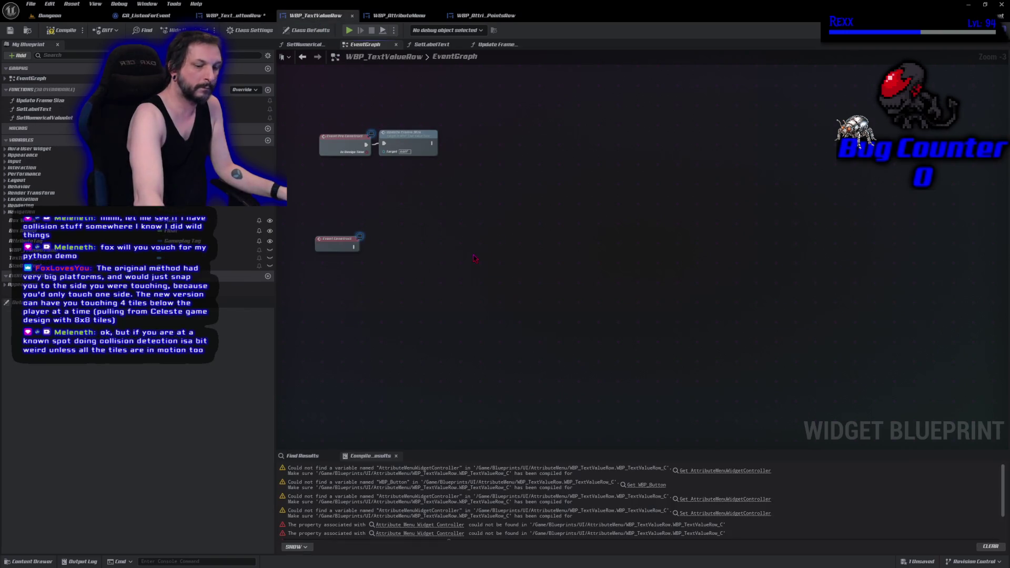
{"action": "key", "text": "ctrl+v"}
{"action": "left_click_drag", "start_coordinate": [355, 247], "coordinate": [413, 247]}
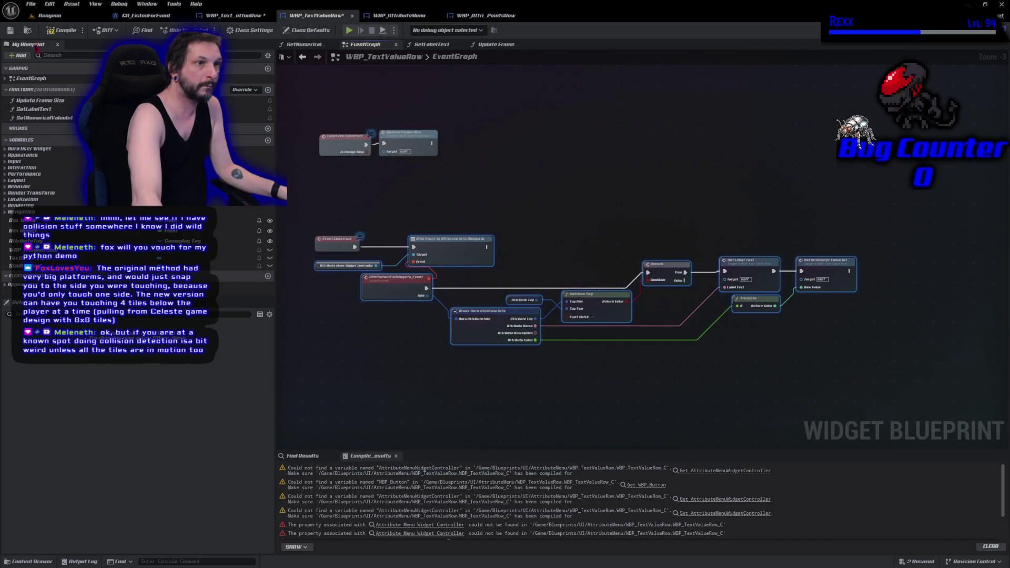
{"action": "left_click", "coordinate": [62, 30]}
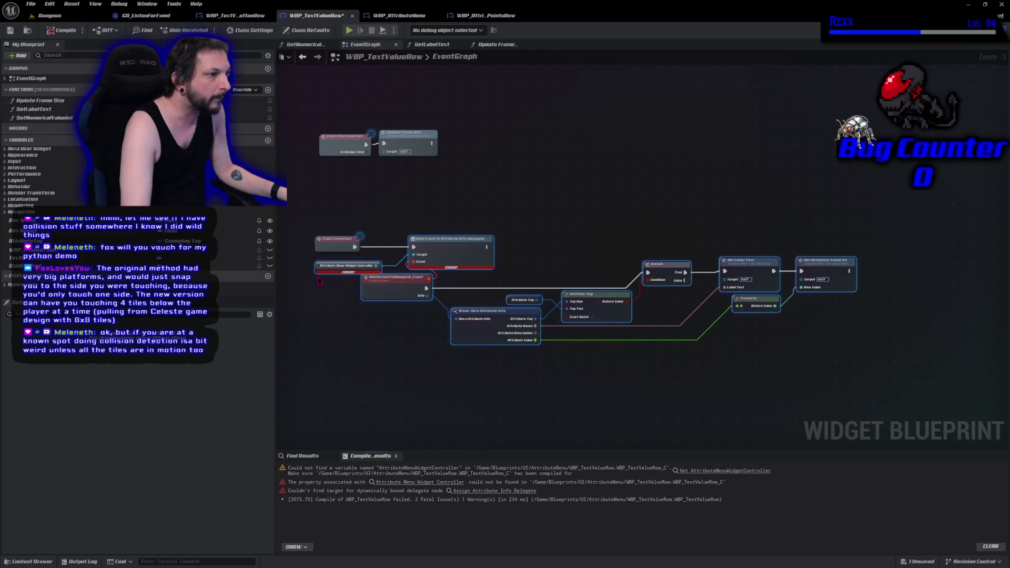
Step: Feed a Get Attribute Menu Widget Controller into Bind Event's Target, delete the stray variable, and recompile
{"action": "left_click_drag", "start_coordinate": [319, 281], "coordinate": [387, 269]}
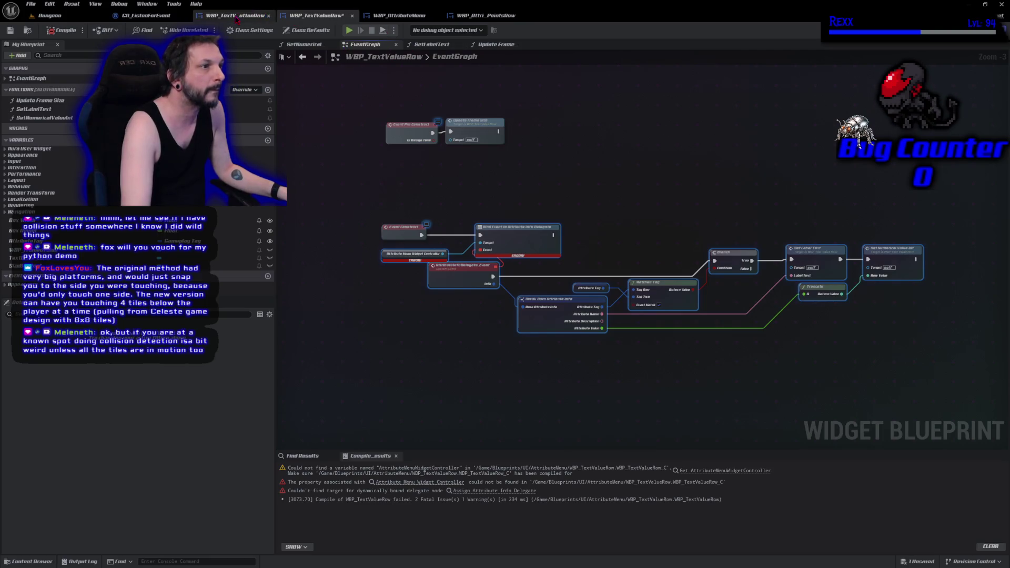
{"action": "left_click", "coordinate": [258, 16]}
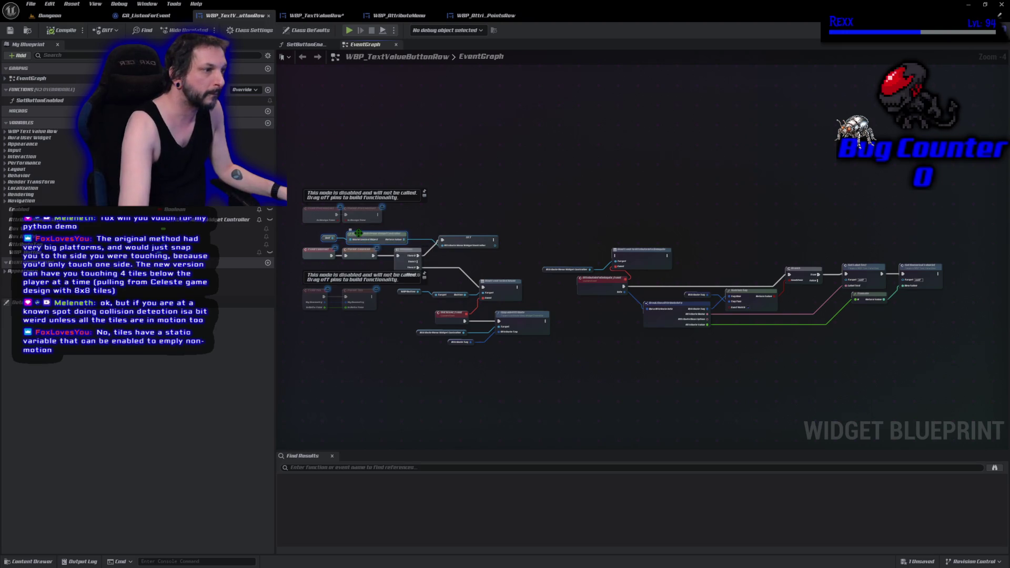
{"action": "left_click", "coordinate": [316, 15]}
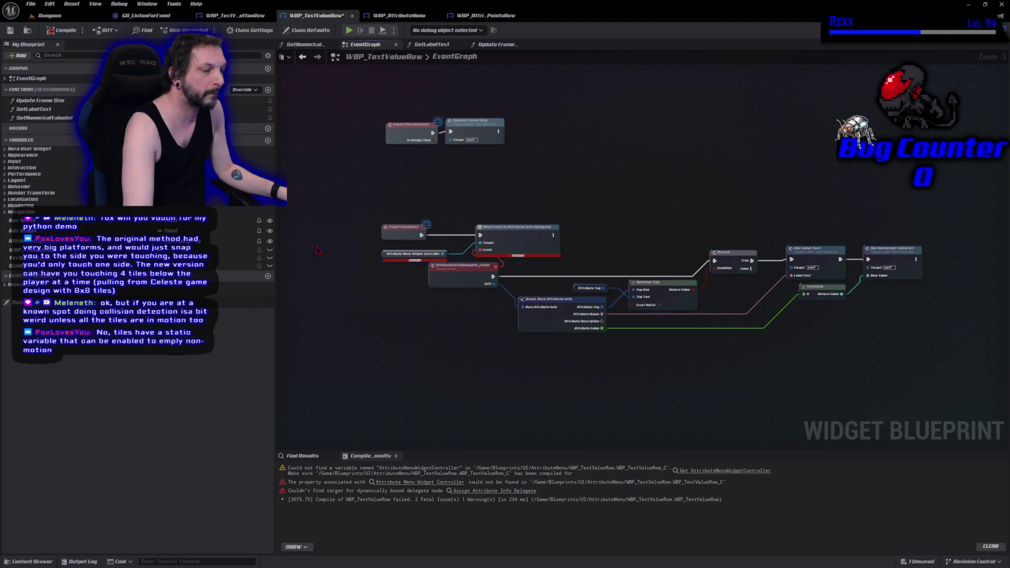
{"action": "key", "text": "ctrl+v"}
{"action": "left_click_drag", "start_coordinate": [347, 248], "coordinate": [304, 249]}
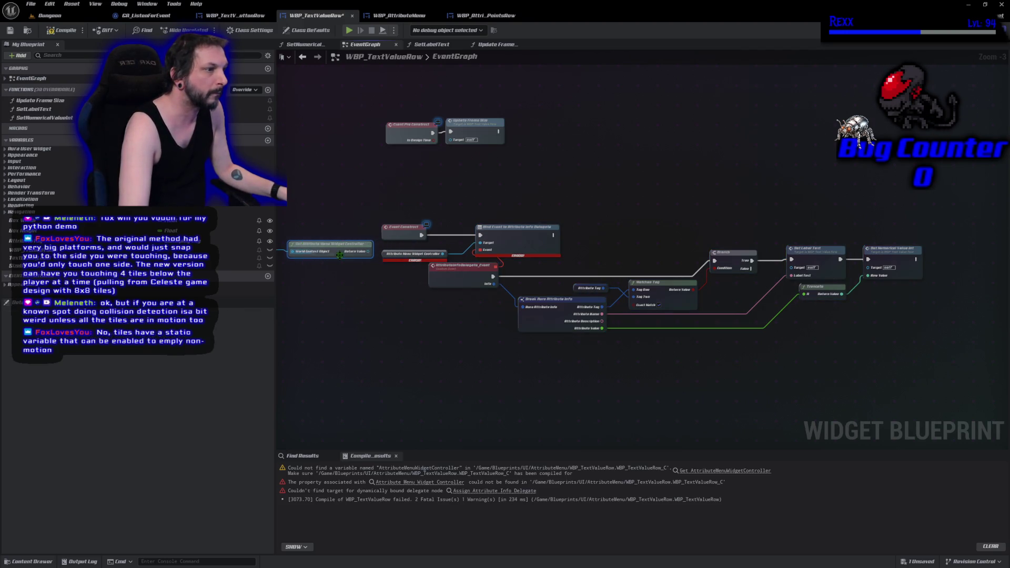
{"action": "mouse_move", "coordinate": [370, 251]}
{"action": "left_mouse_down"}
{"action": "mouse_move", "coordinate": [437, 258]}
{"action": "mouse_move", "coordinate": [480, 242]}
{"action": "left_mouse_up"}
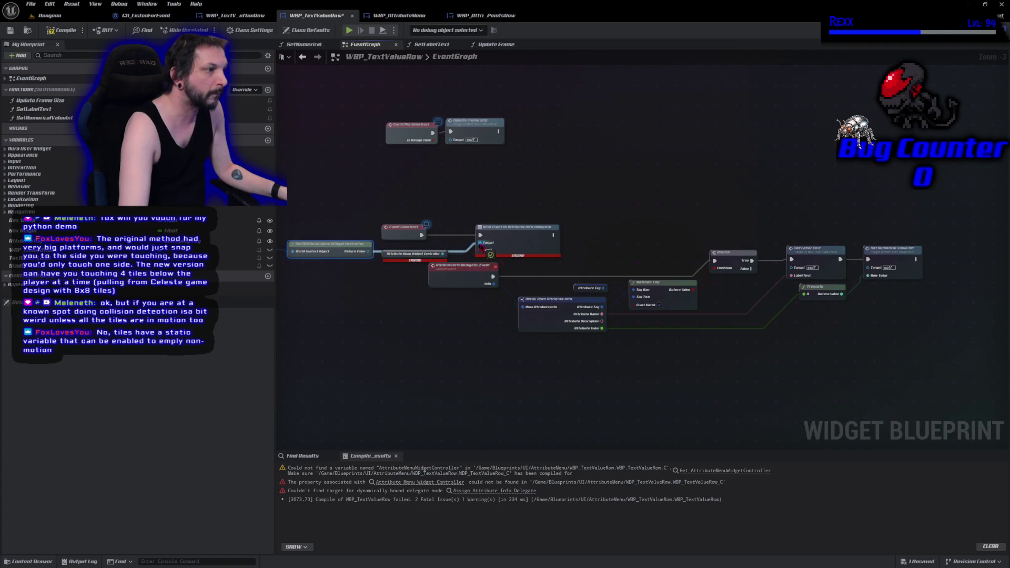
{"action": "left_click", "coordinate": [383, 260]}
{"action": "key", "text": "Delete"}
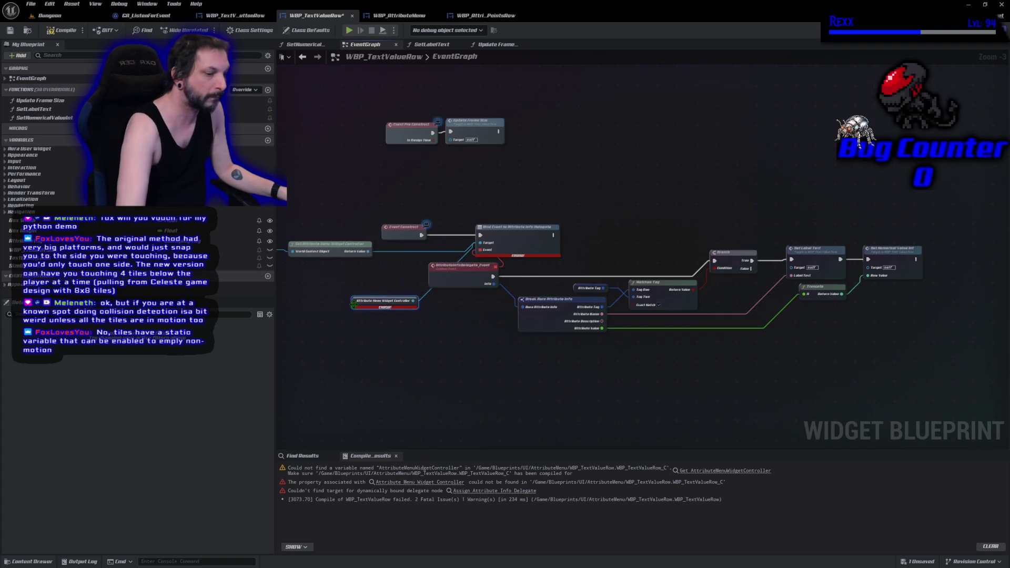
{"action": "left_click", "coordinate": [50, 30]}
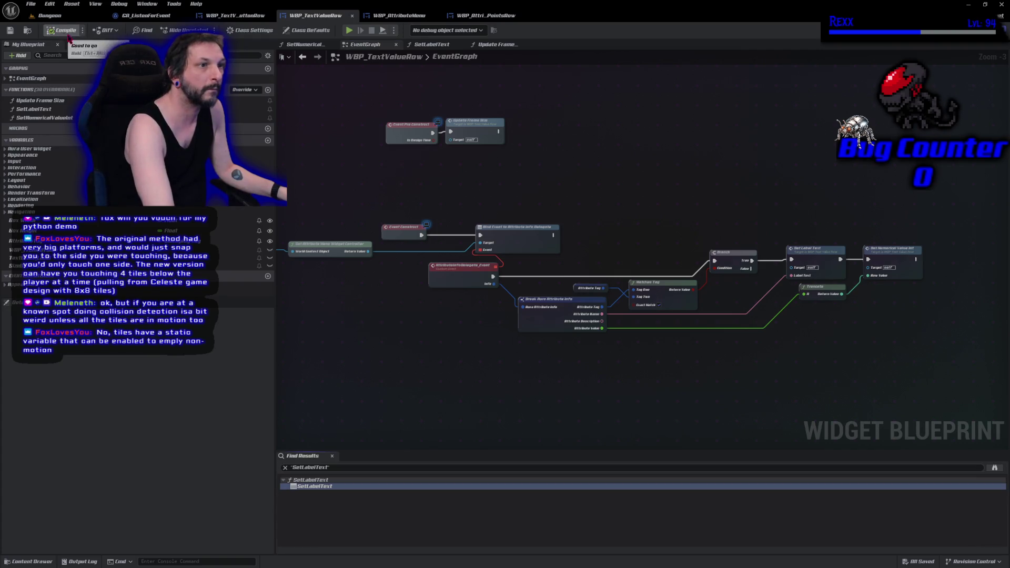
{"action": "left_click", "coordinate": [349, 30]}
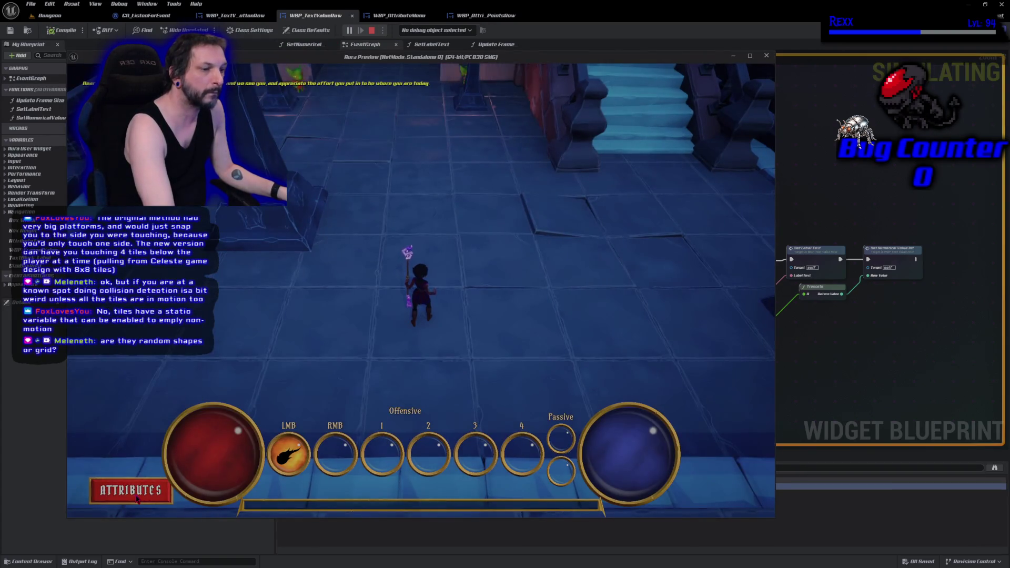
{"action": "left_click", "coordinate": [131, 490]}
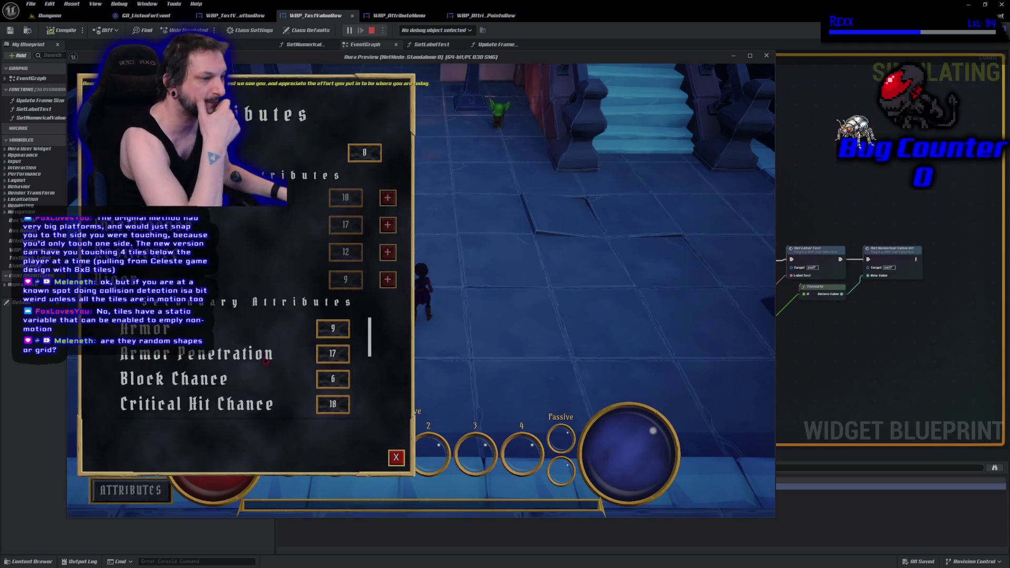
{"action": "scroll", "coordinate": [246, 366], "scroll_direction": "down", "scroll_amount": 5}
{"action": "scroll", "coordinate": [247, 365], "scroll_direction": "up", "scroll_amount": 5}
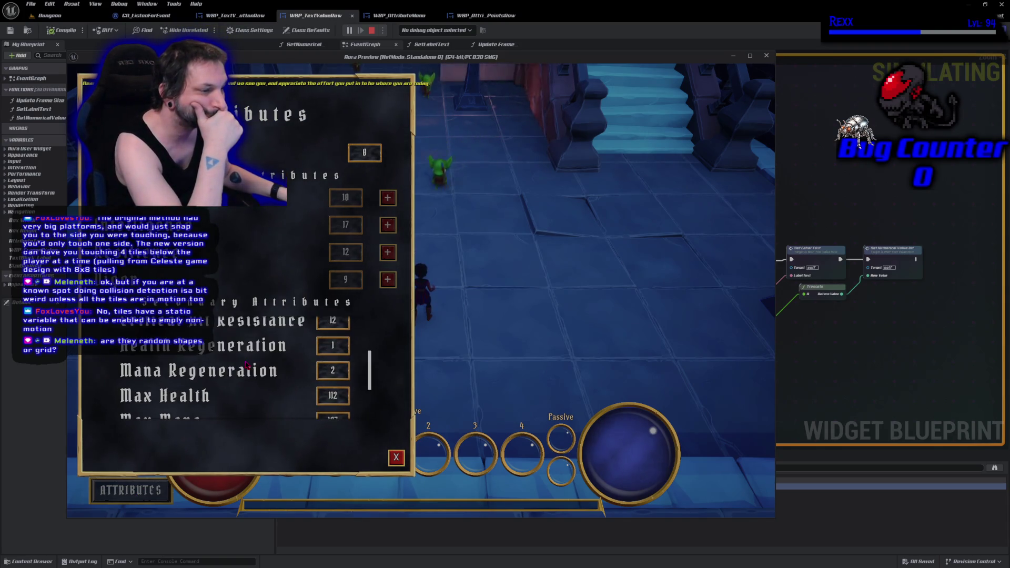
{"action": "key", "text": "Escape"}
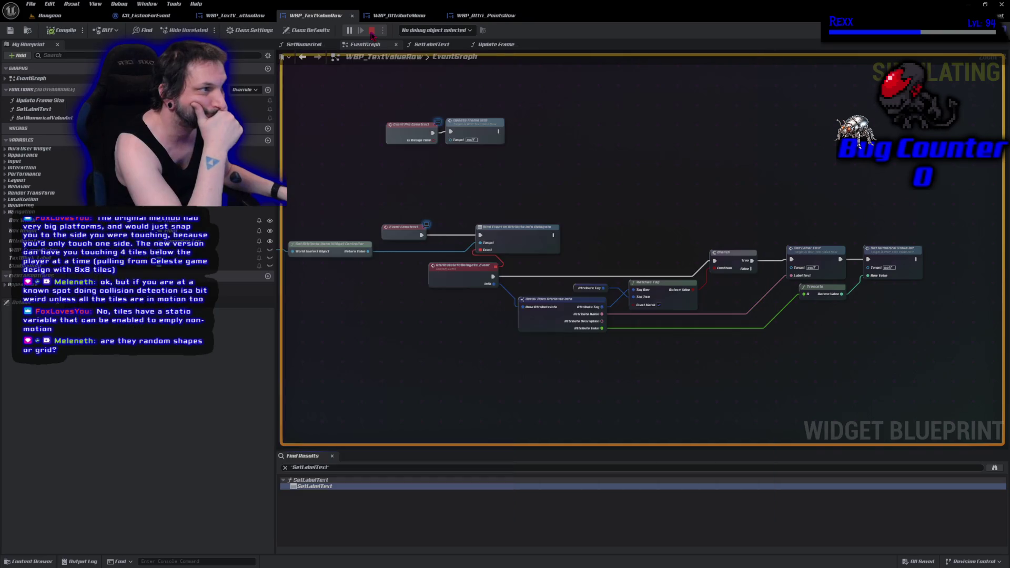
{"action": "mouse_move", "coordinate": [445, 368]}
{"action": "left_mouse_down"}
{"action": "mouse_move", "coordinate": [474, 350]}
{"action": "mouse_move", "coordinate": [486, 359]}
{"action": "left_mouse_up"}
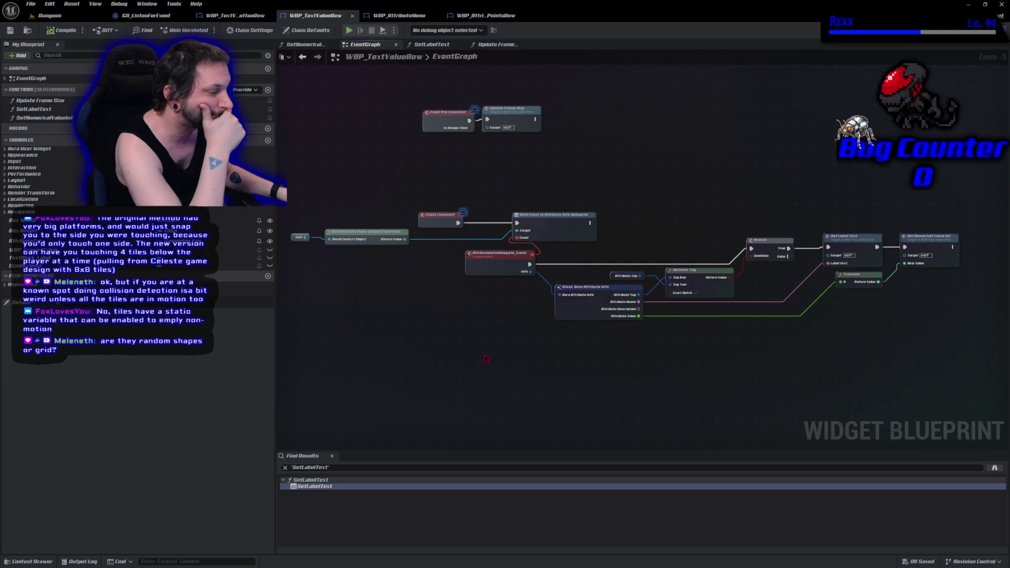